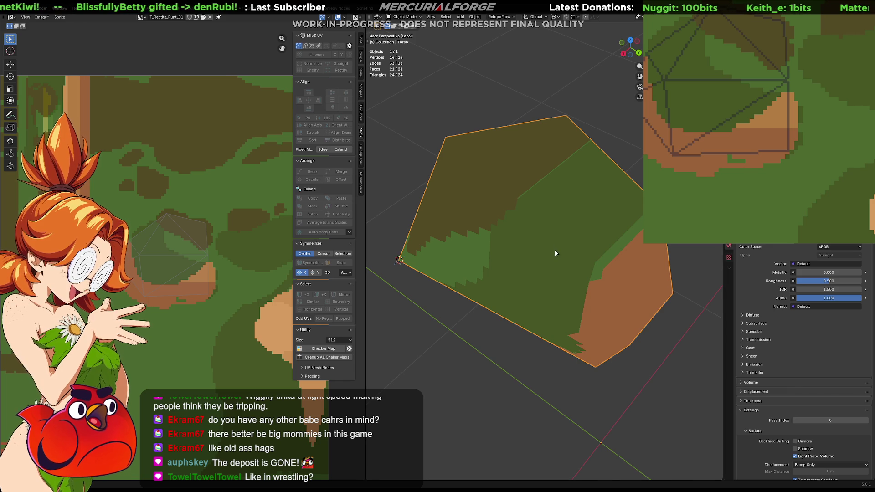
Leave Local View and orbit out to show the full reptile warrior with its sword and textured torso.
key(KP_Divide)
scroll(577, 244, down, 4)
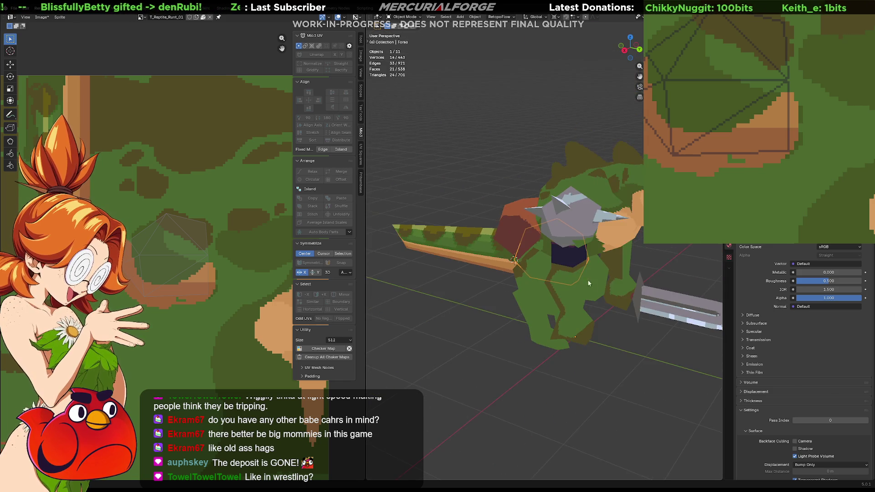
mouse_move(606, 274)
middle_down()
mouse_move(563, 298)
mouse_move(584, 324)
mouse_move(718, 283)
mouse_move(377, 280)
mouse_move(424, 253)
mouse_move(472, 253)
middle_up()
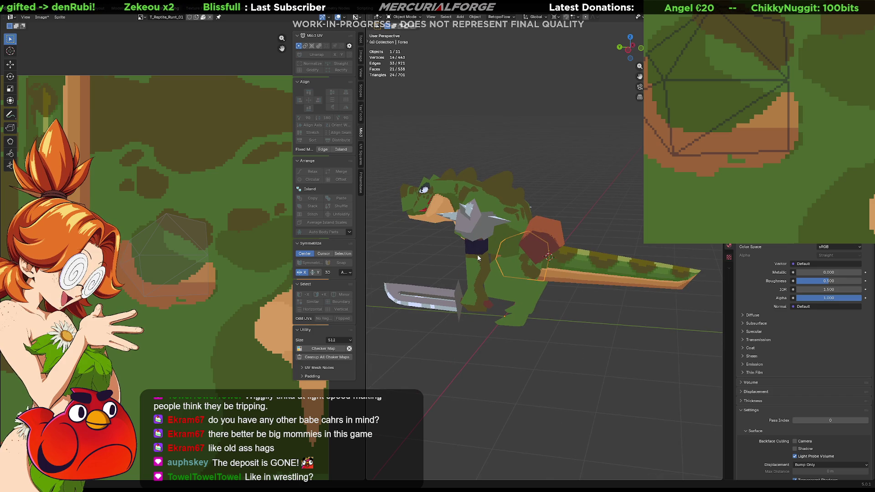
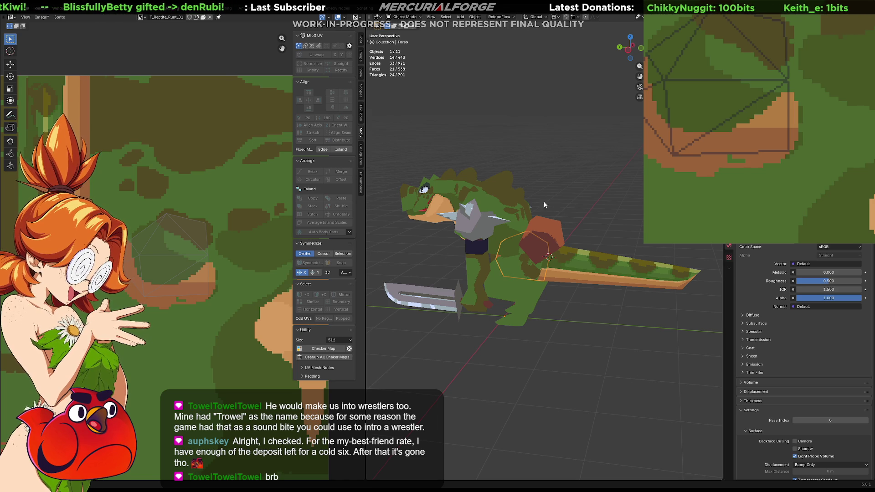
Inspect the reptile's spiked shoulder pad from behind and the side, then deselect everything.
mouse_move(608, 240)
middle_down()
mouse_move(395, 233)
mouse_move(563, 296)
mouse_move(564, 289)
mouse_move(669, 278)
mouse_move(420, 274)
mouse_move(400, 285)
mouse_move(513, 430)
mouse_move(558, 291)
middle_up()
scroll(563, 296, up, 2)
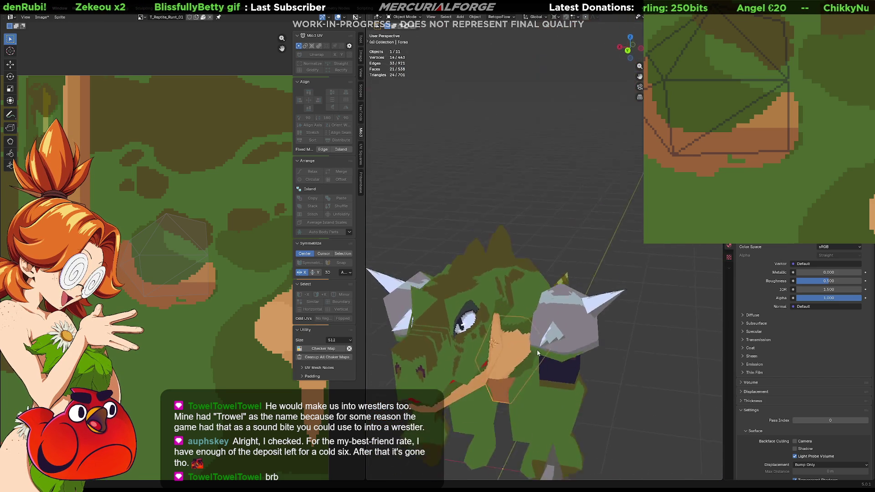
scroll(559, 292, up, 5)
scroll(518, 190, down, 4)
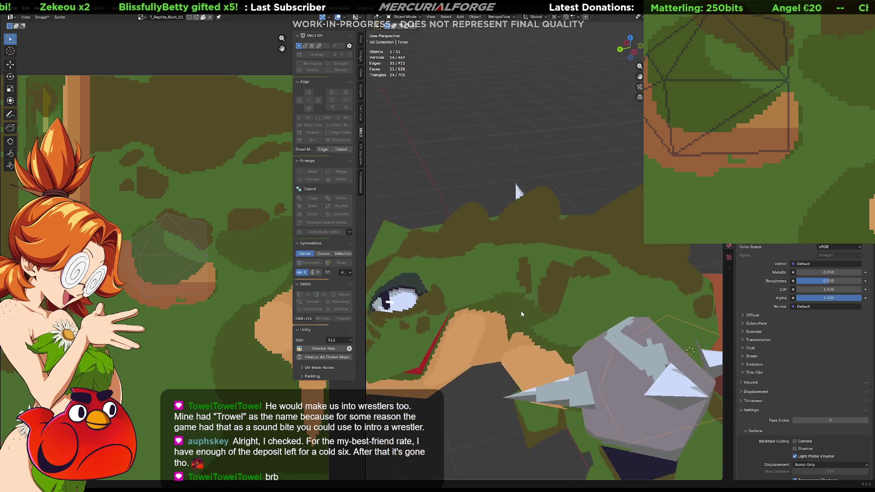
mouse_move(517, 190)
middle_down()
mouse_move(501, 290)
mouse_move(486, 279)
mouse_move(488, 305)
mouse_move(528, 322)
mouse_move(581, 310)
mouse_move(483, 262)
mouse_move(647, 247)
mouse_move(603, 263)
mouse_move(574, 341)
mouse_move(626, 247)
mouse_move(594, 253)
mouse_move(579, 263)
mouse_move(588, 268)
middle_up()
click(491, 313)
scroll(581, 310, up, 4)
click(606, 304)
scroll(588, 268, down, 6)
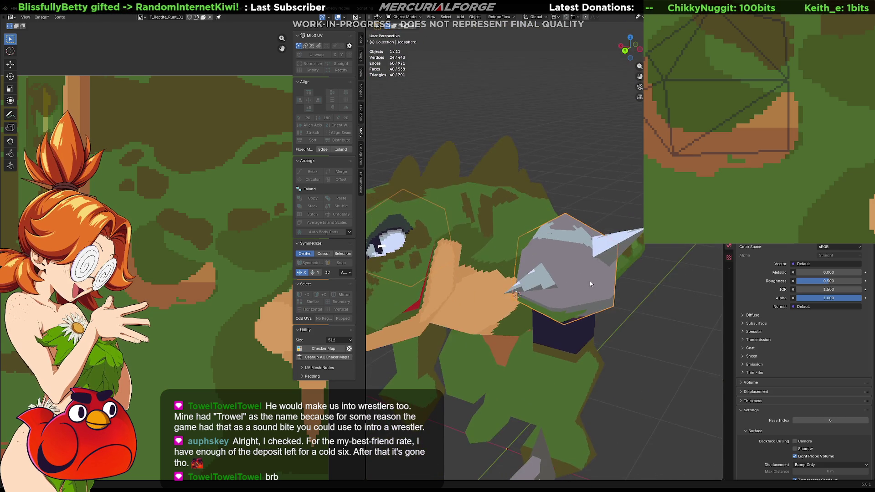
click(627, 320)
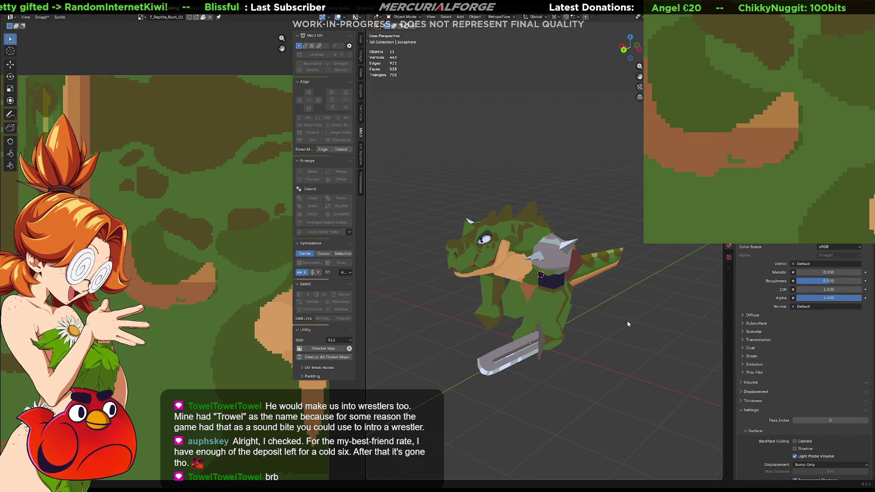
middle_drag(627, 321, 602, 314)
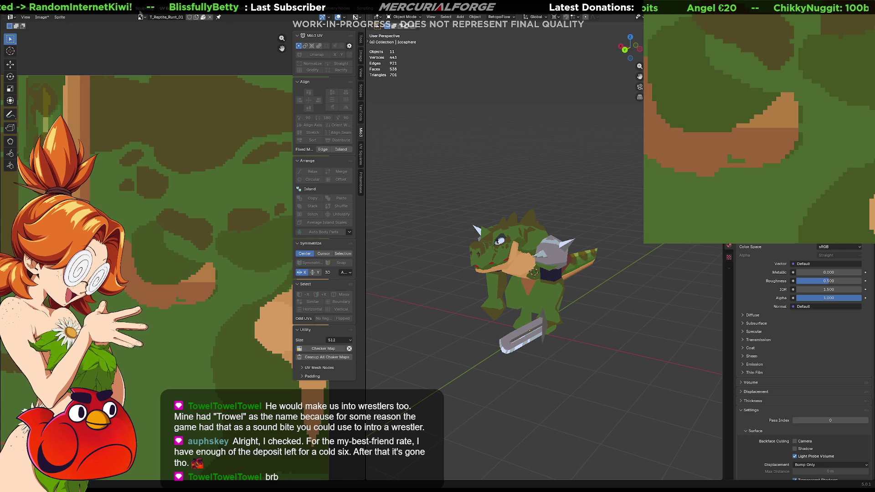
Snap the 3D cursor to the sword and add a new cube there.
key(shift+s)
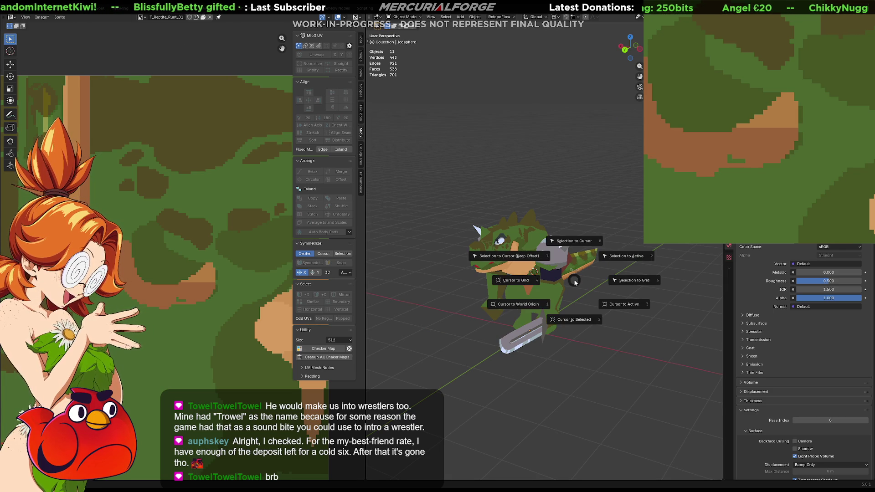
key(shift+a)
mouse_move(578, 313)
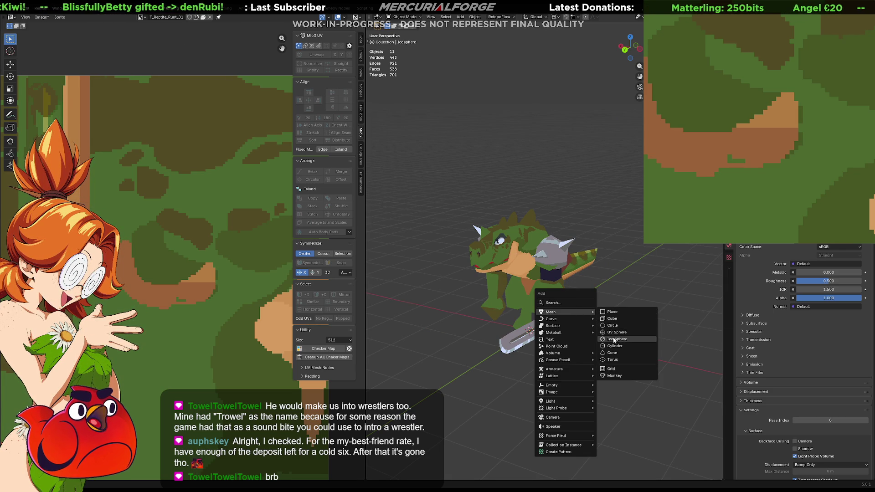
click(612, 319)
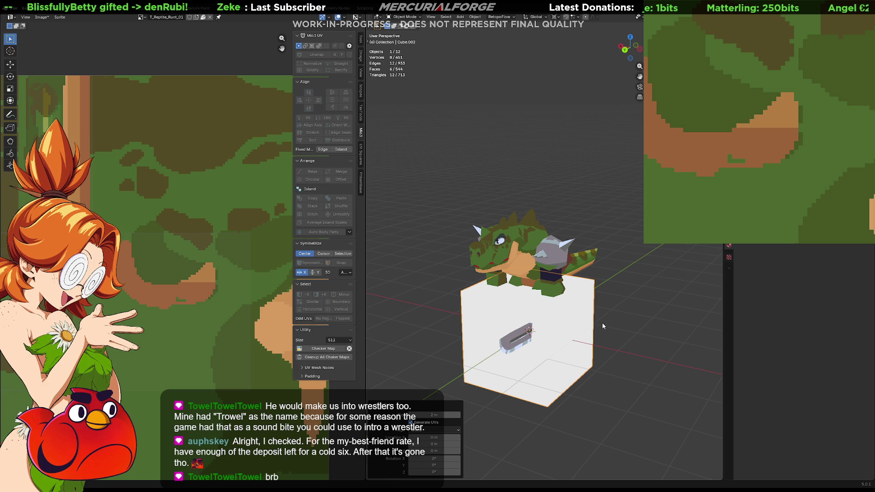
Isolate the new cube in local view and enter Edit Mode on it.
shift+middle_drag(602, 322, 562, 311)
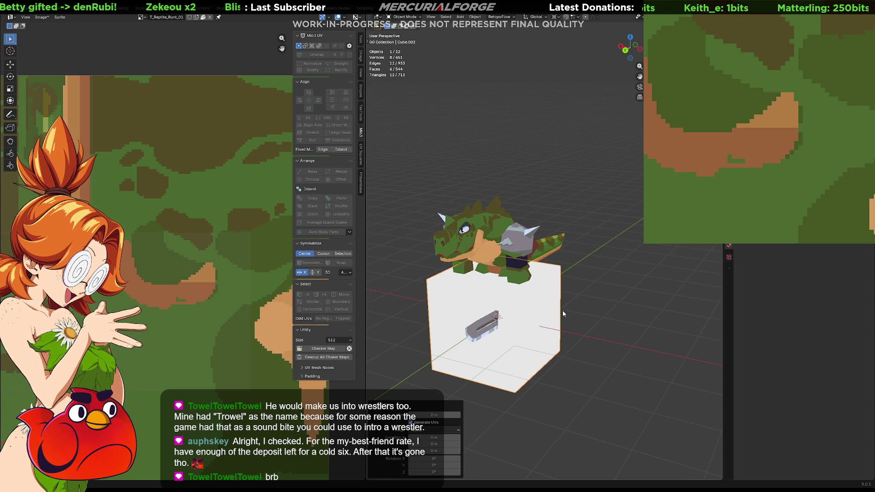
key(KP_Divide)
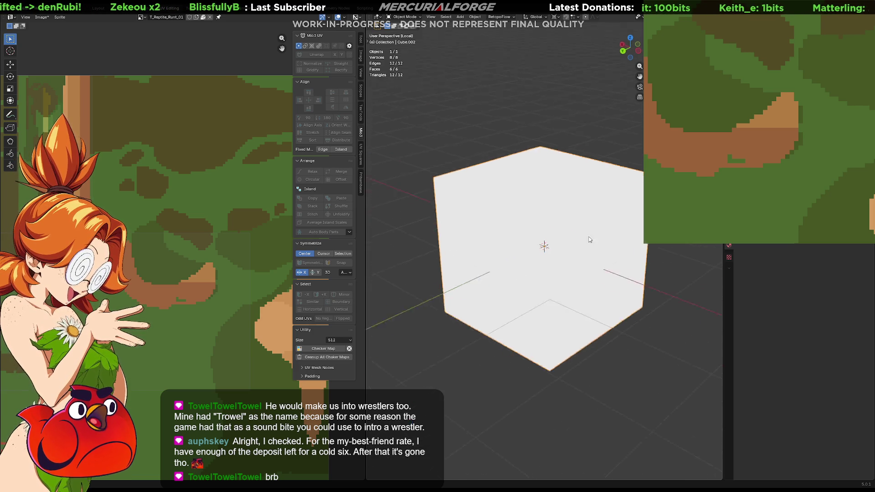
mouse_move(548, 242)
middle_down()
mouse_move(544, 261)
mouse_move(562, 261)
middle_up()
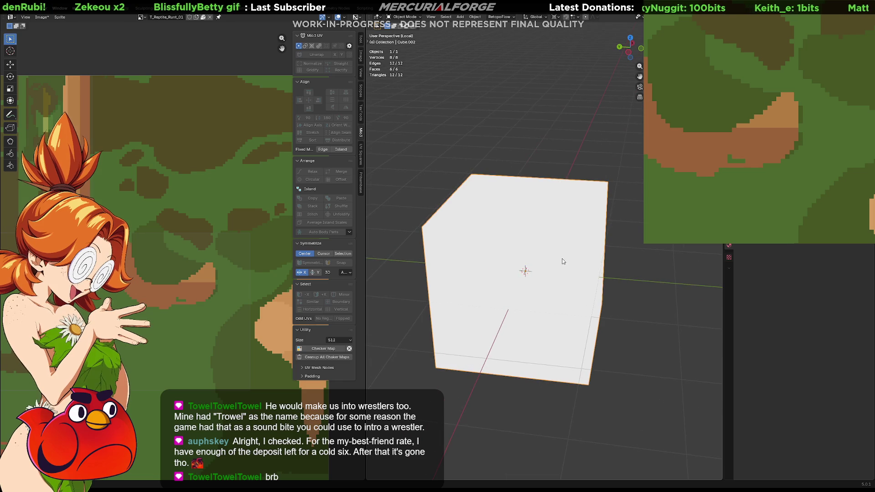
key(Tab)
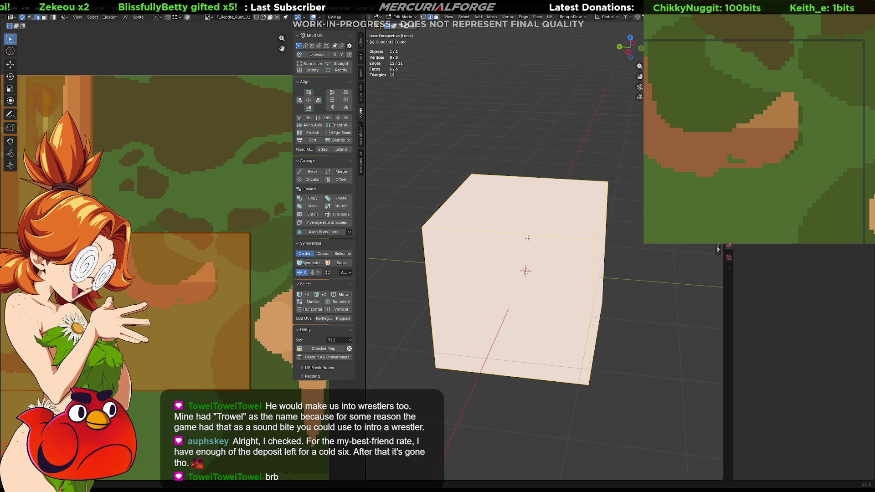
Subdivide the cube's edge ring to create a middle loop.
click(527, 238)
ctrl+alt+click(528, 235)
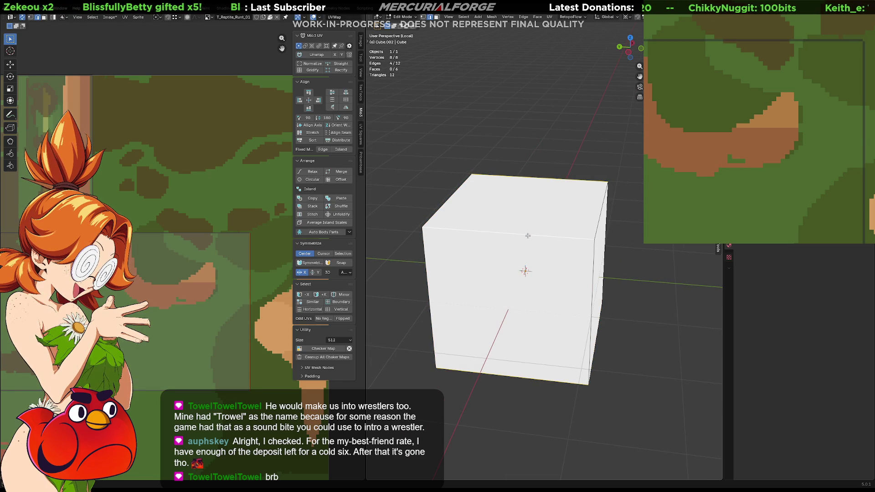
right_click(528, 236)
click(510, 260)
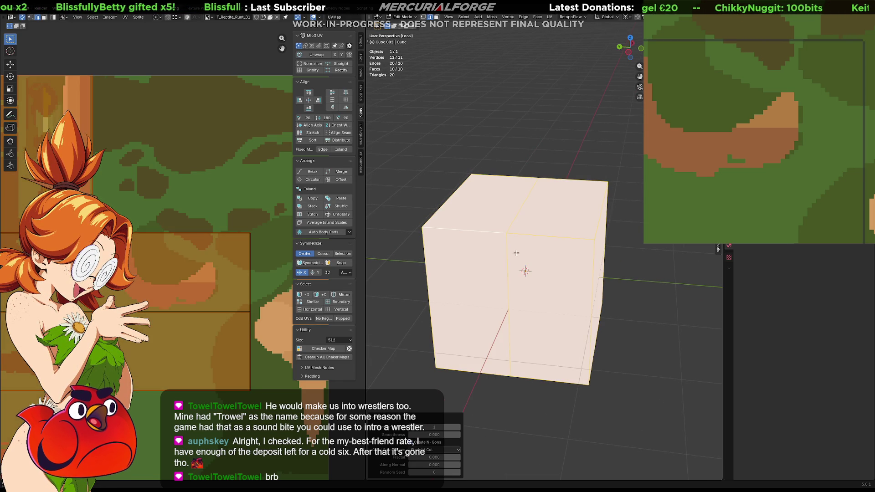
Scale the middle edge loop outward into a ridge, discarding a mistaken top-loop scale.
click(518, 205)
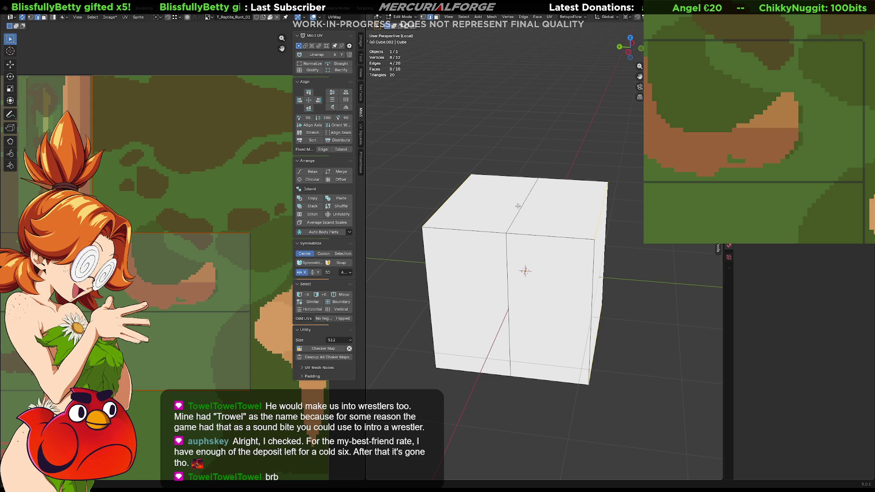
key(alt+a)
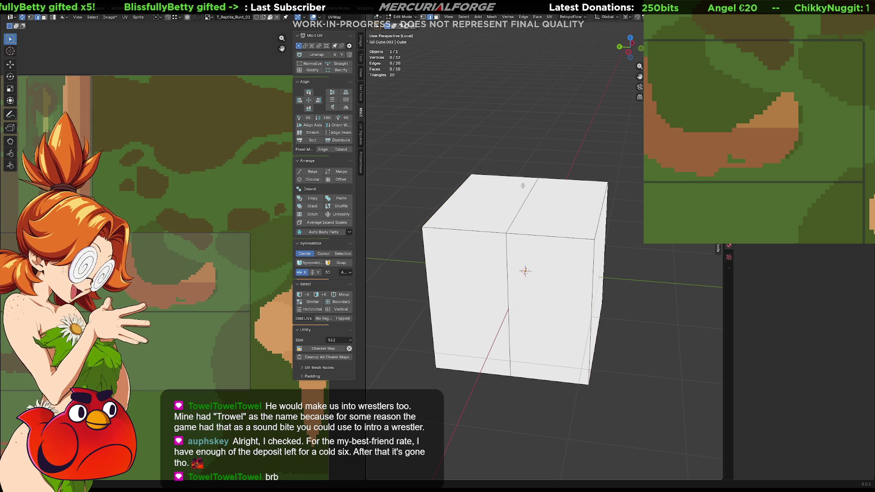
click(514, 217)
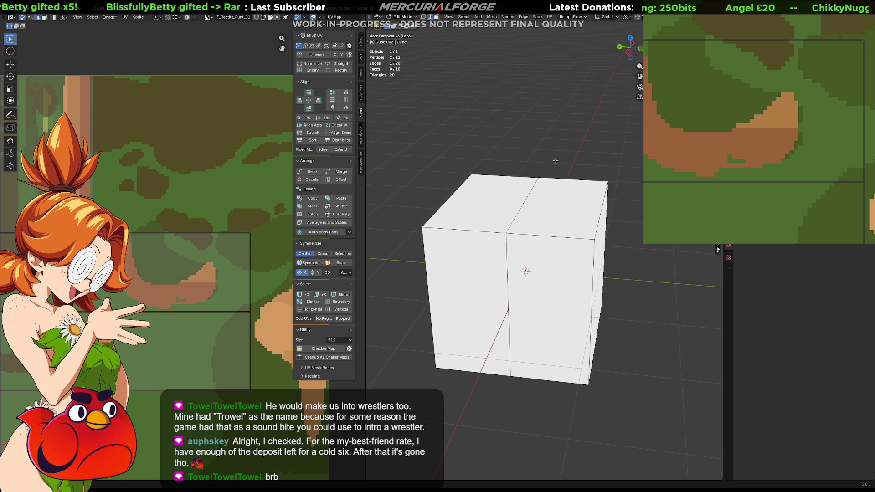
alt+click(517, 210)
key(s)
click(585, 244)
key(ctrl+z)
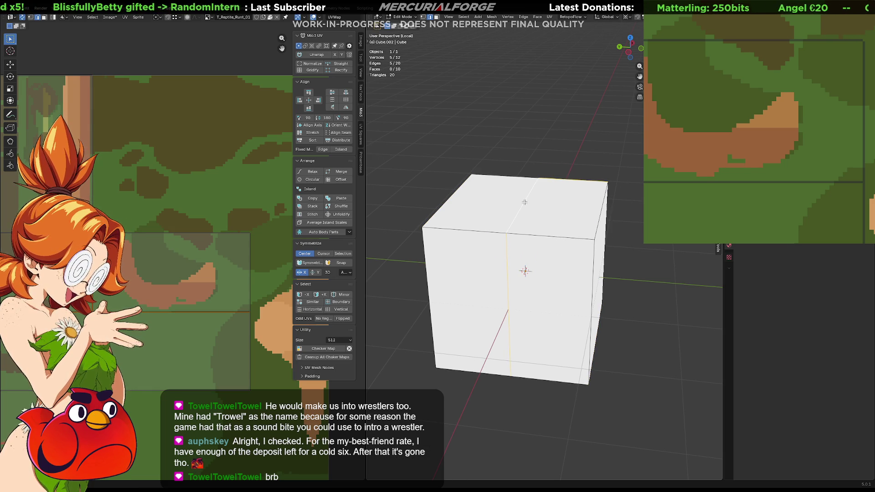
key(ctrl+z)
key(ctrl+z)
alt+click(524, 206)
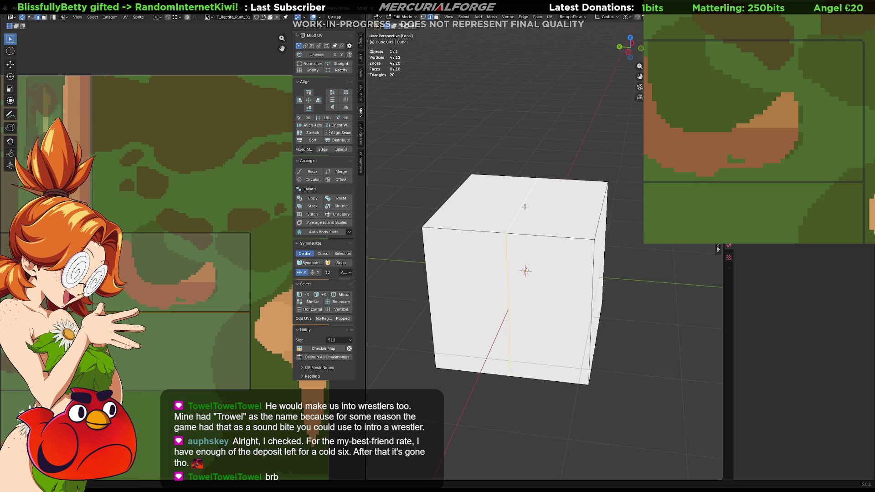
key(s)
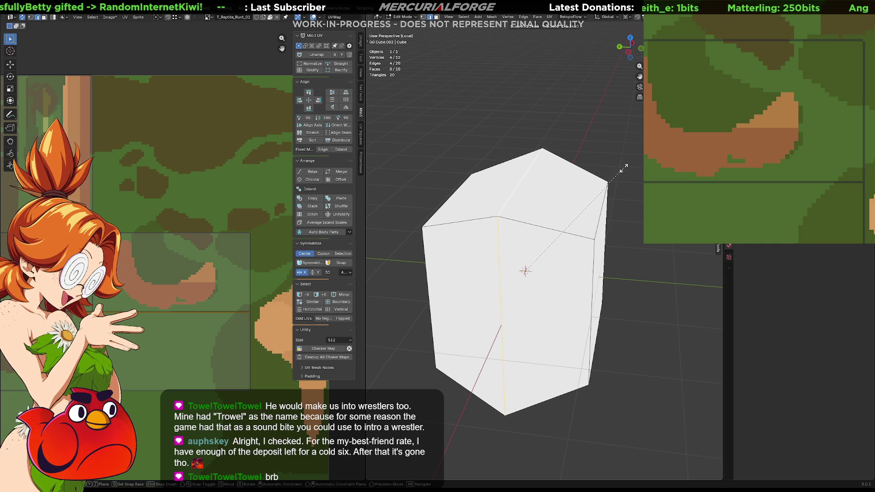
click(613, 172)
Widen the whole block by scaling it along the Y axis.
key(a)
key(s)
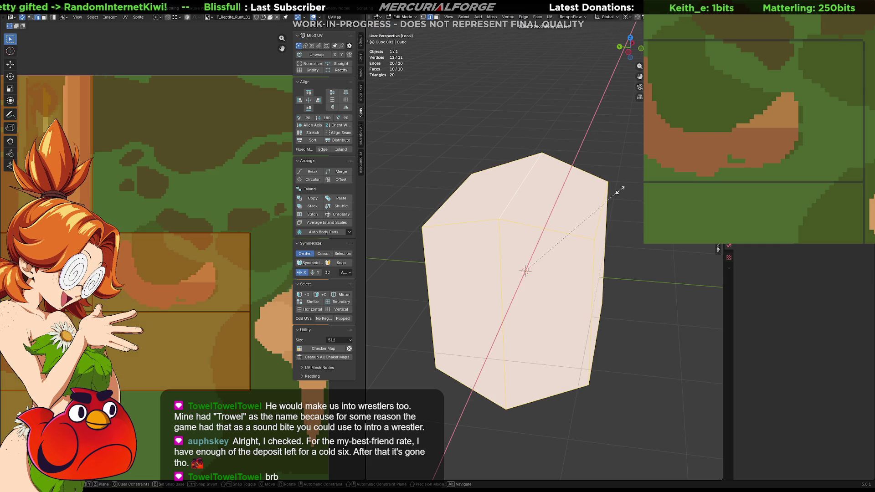
key(y)
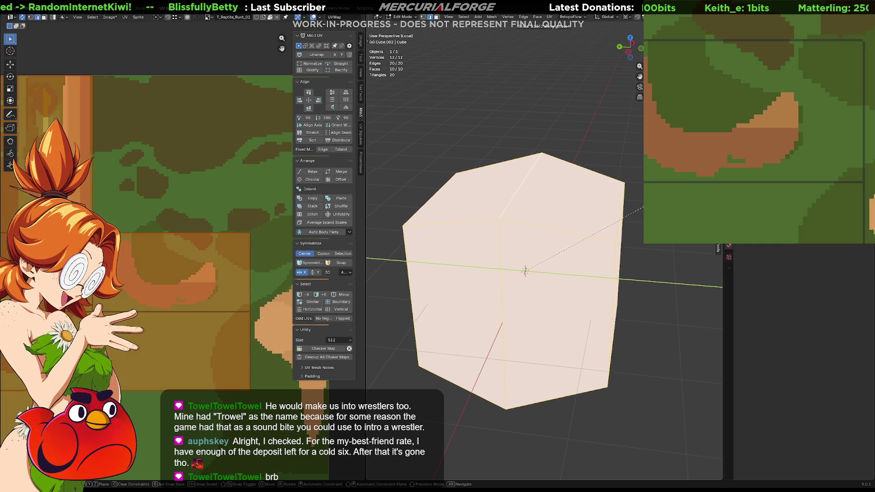
click(638, 196)
mouse_move(629, 201)
middle_down()
mouse_move(478, 224)
mouse_move(579, 215)
middle_up()
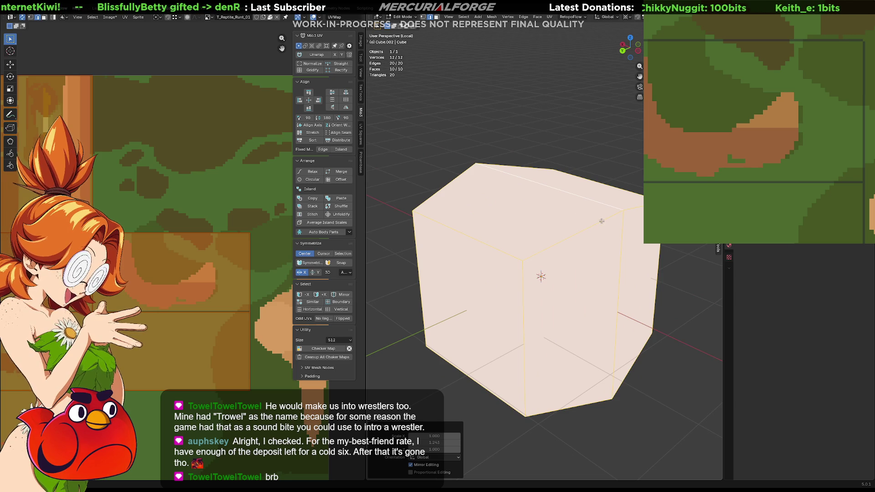
Select several top and bottom edges of the block while orbiting around it.
click(601, 219)
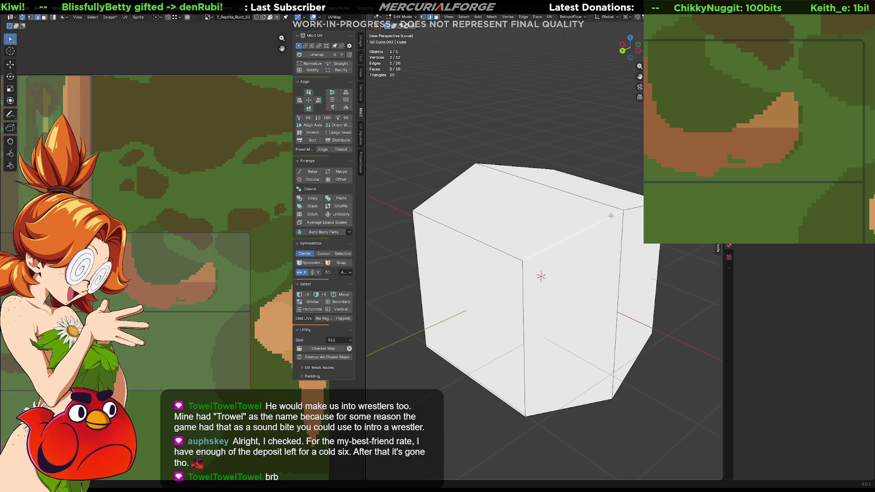
shift+click(518, 169)
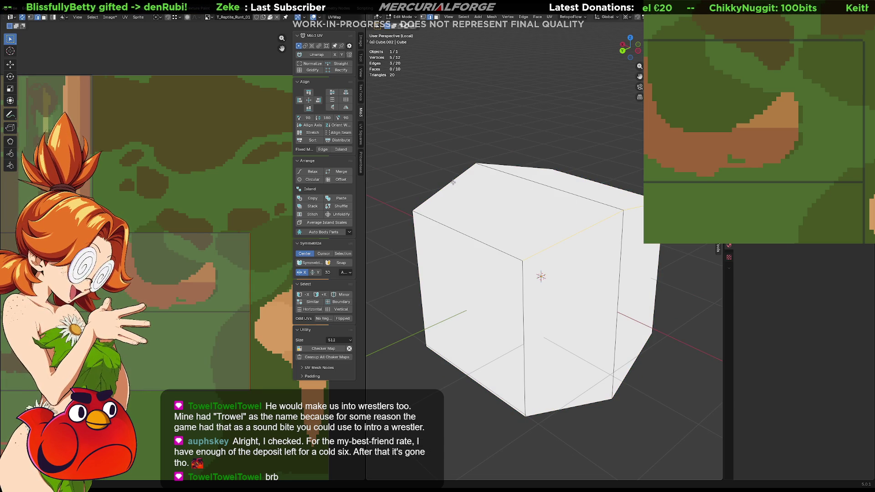
shift+click(453, 182)
mouse_move(453, 183)
middle_down()
mouse_move(524, 255)
mouse_move(547, 296)
mouse_move(585, 283)
mouse_move(583, 305)
middle_up()
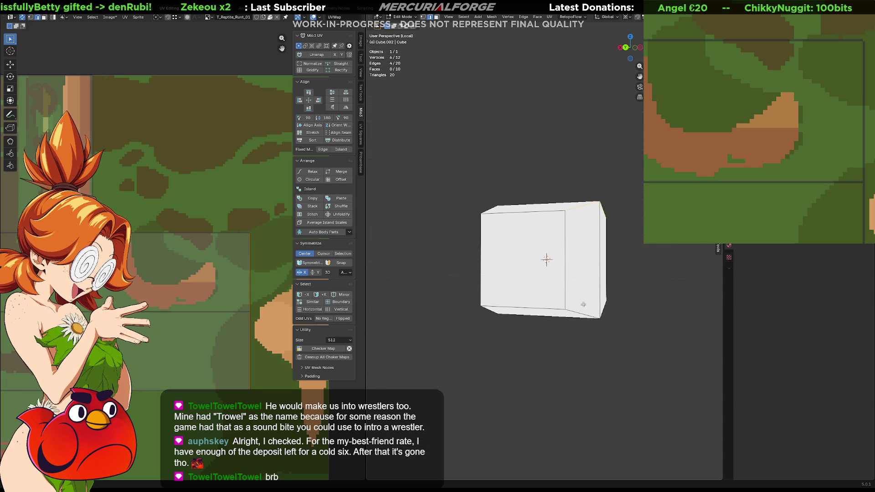
shift+click(589, 309)
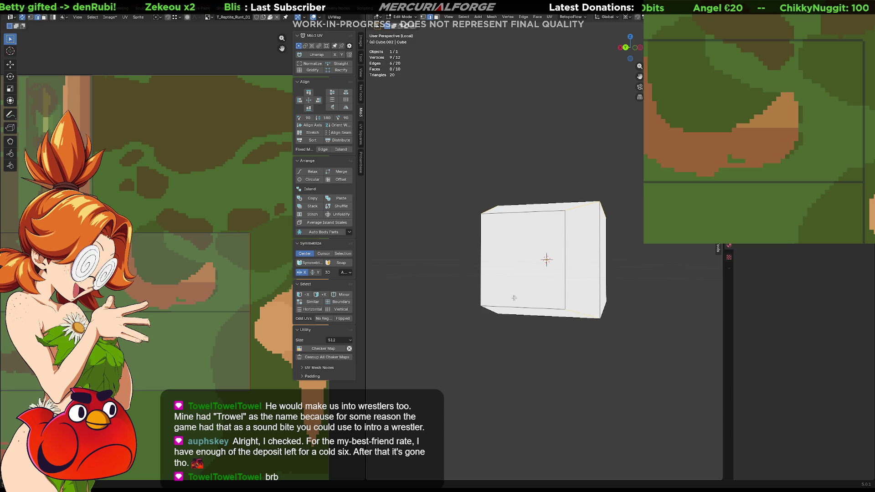
middle_drag(513, 297, 501, 310)
shift+click(498, 313)
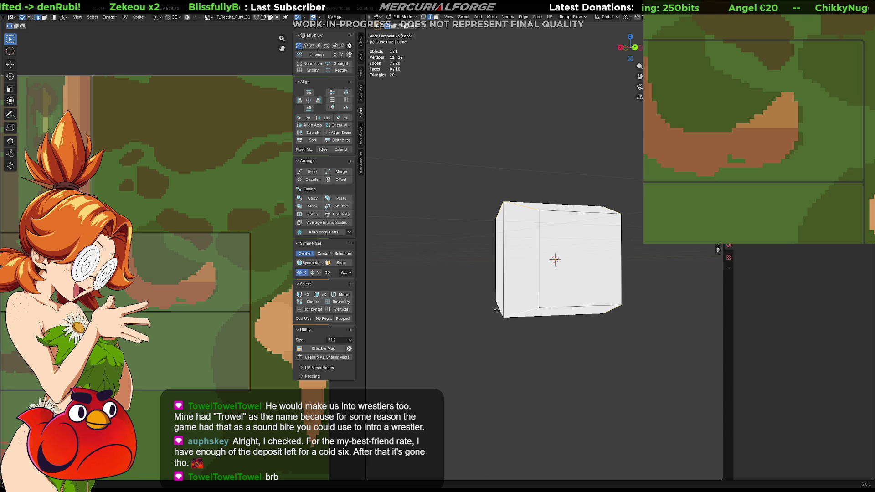
middle_drag(557, 297, 539, 318)
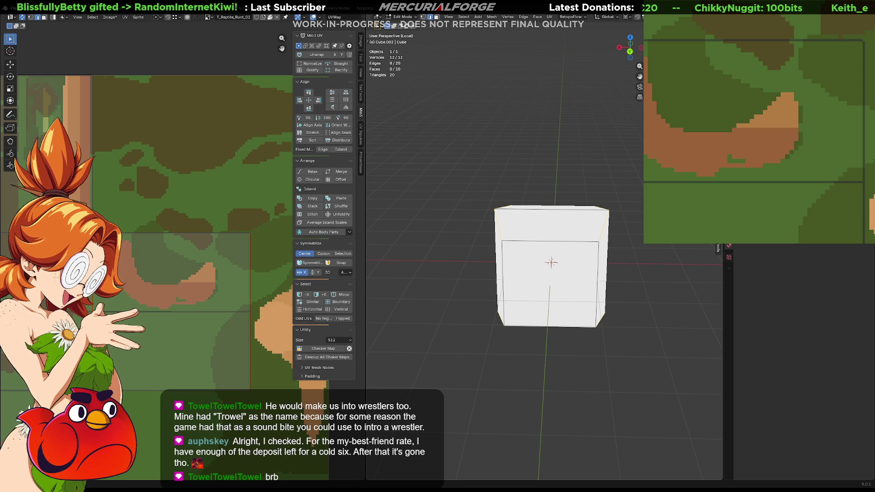
Reselect the top-right and bottom corner edges and start a bevel on them.
click(606, 264)
middle_drag(606, 264, 602, 241)
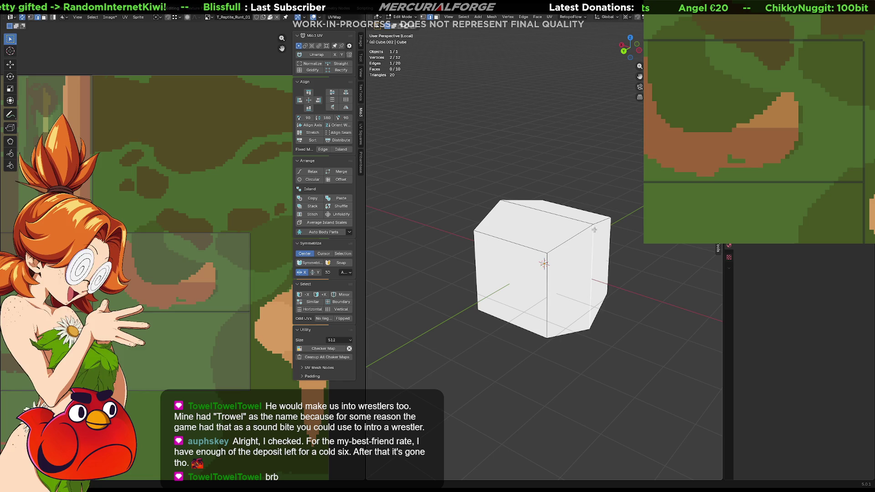
click(593, 230)
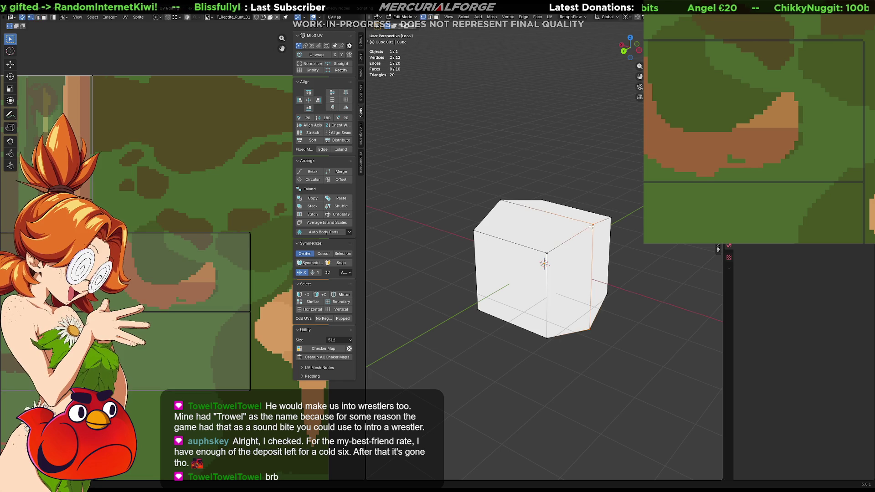
shift+click(593, 327)
middle_drag(593, 327, 584, 314)
shift+click(501, 319)
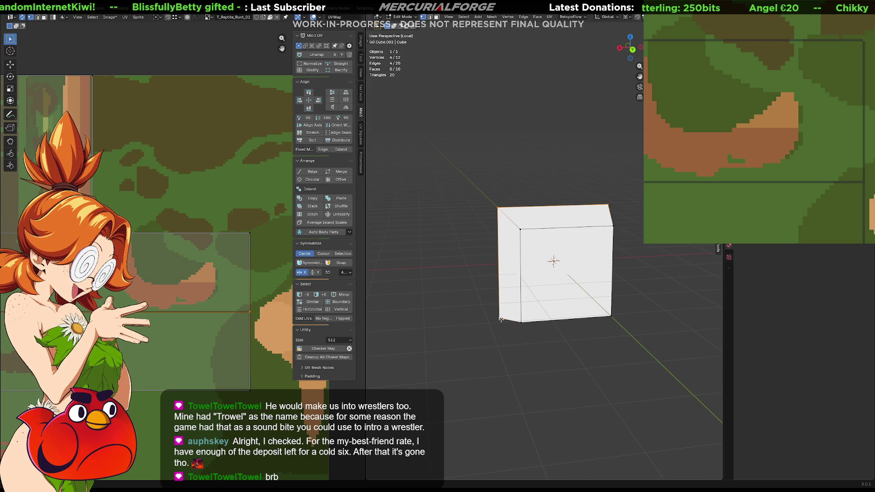
middle_drag(501, 319, 530, 314)
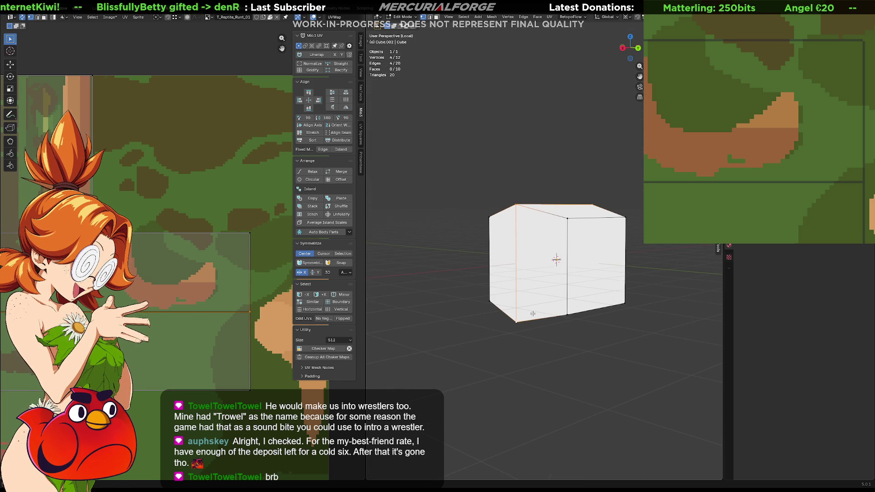
key(ctrl+b)
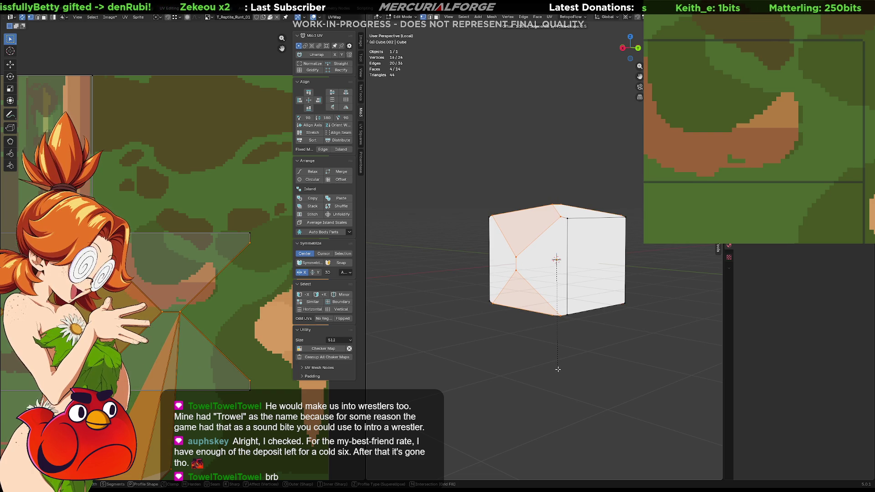
Try a rounded multi-segment bevel on the edges, then undo it.
scroll(557, 369, up, 3)
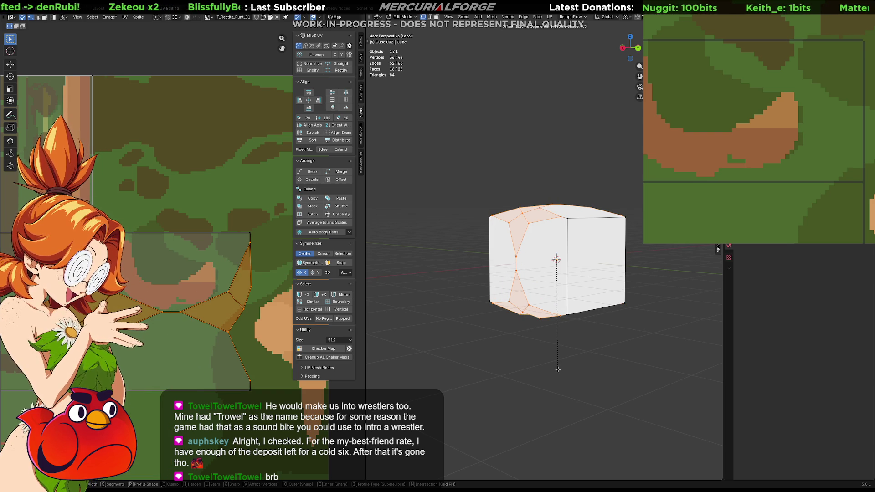
scroll(557, 369, up, 2)
scroll(558, 369, up, 4)
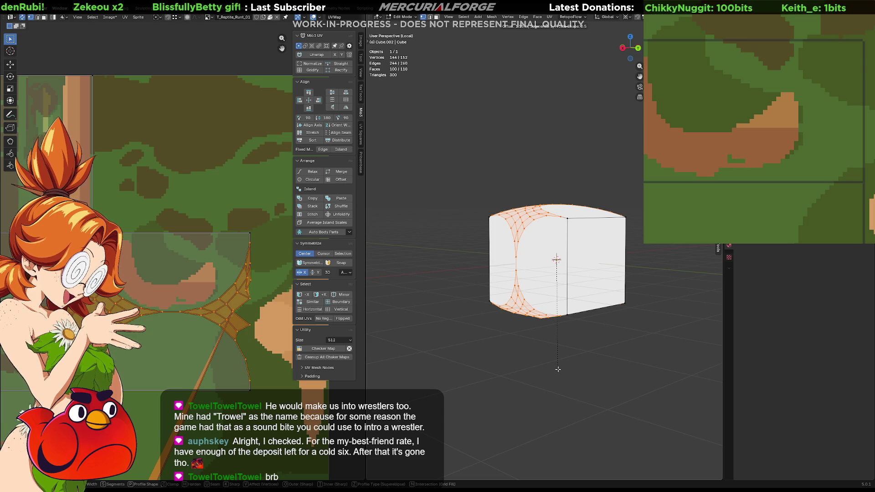
click(558, 369)
middle_drag(558, 369, 573, 365)
key(ctrl+z)
Reselect the top edges and side corners and bevel them into flat chamfers.
click(576, 365)
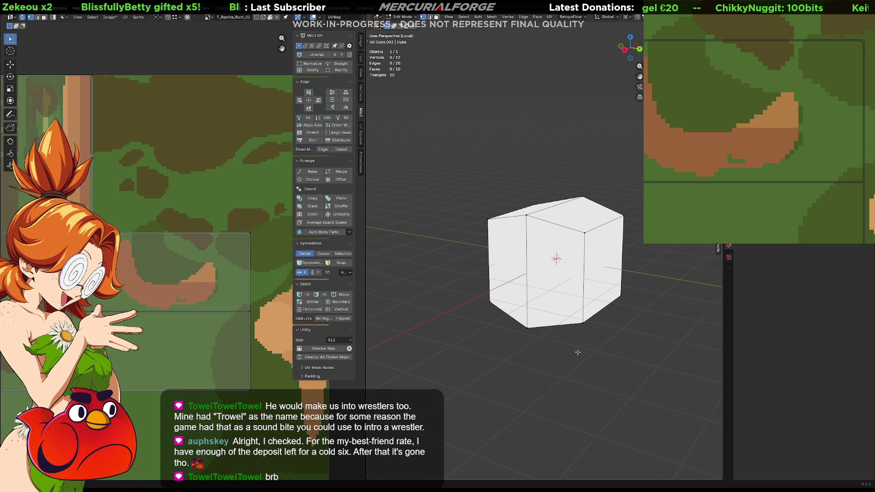
click(543, 220)
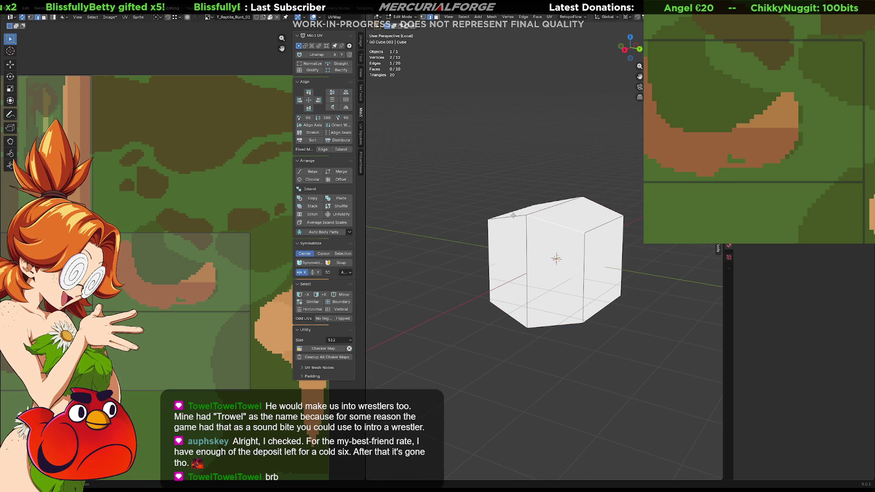
shift+click(567, 195)
shift+click(560, 207)
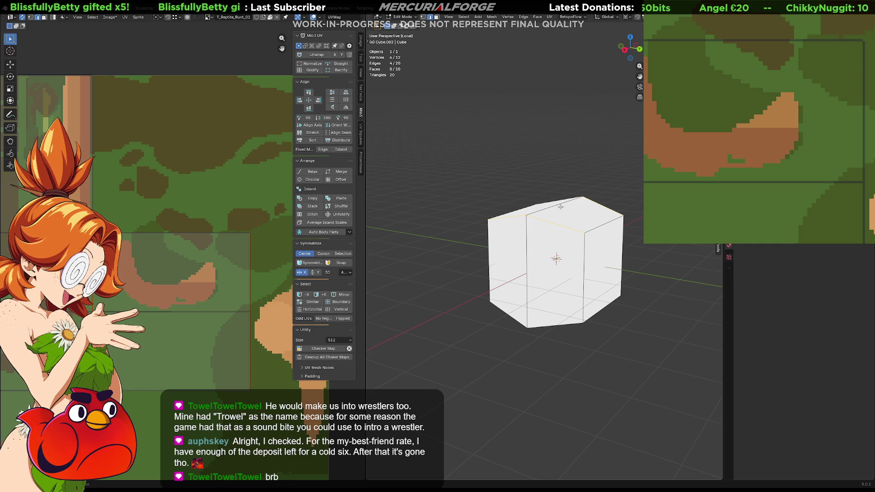
key(ctrl+b)
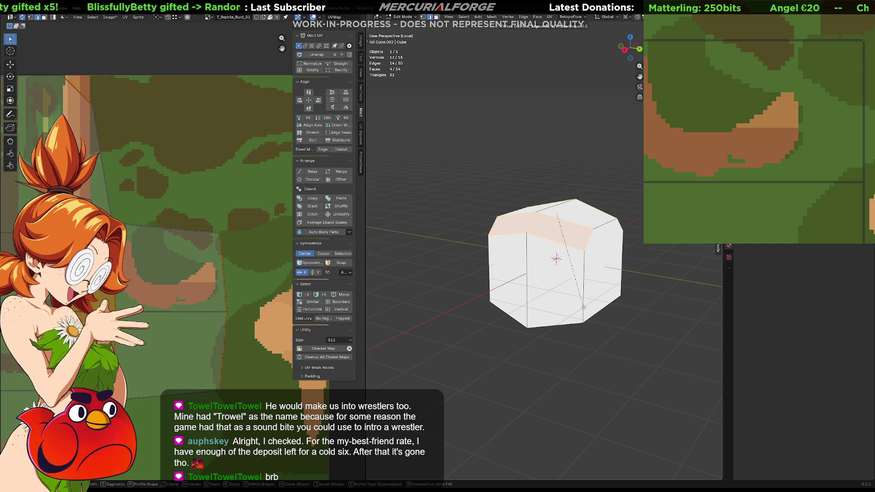
key(Escape)
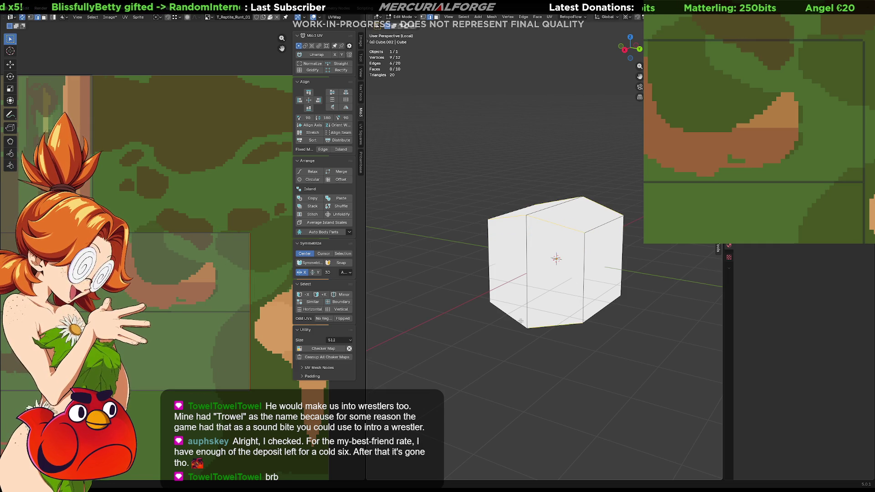
middle_drag(559, 320, 543, 327)
shift+click(543, 327)
shift+click(599, 318)
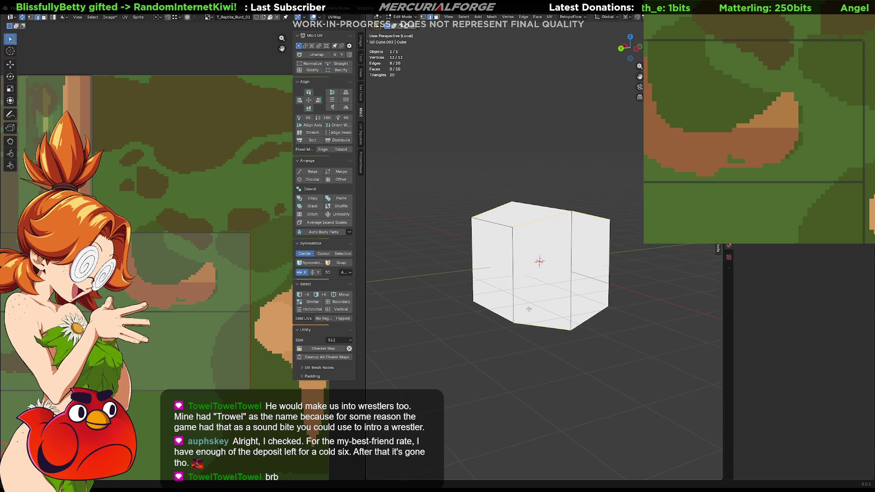
middle_drag(599, 318, 629, 305)
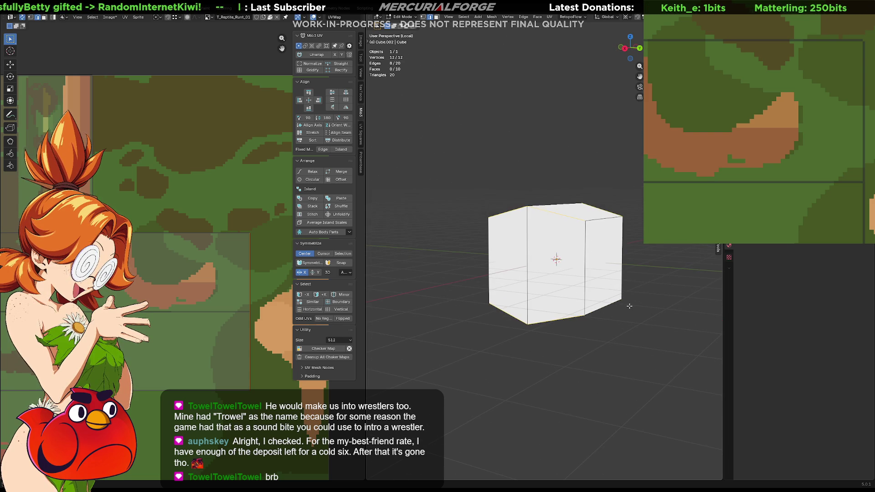
key(ctrl+b)
click(634, 320)
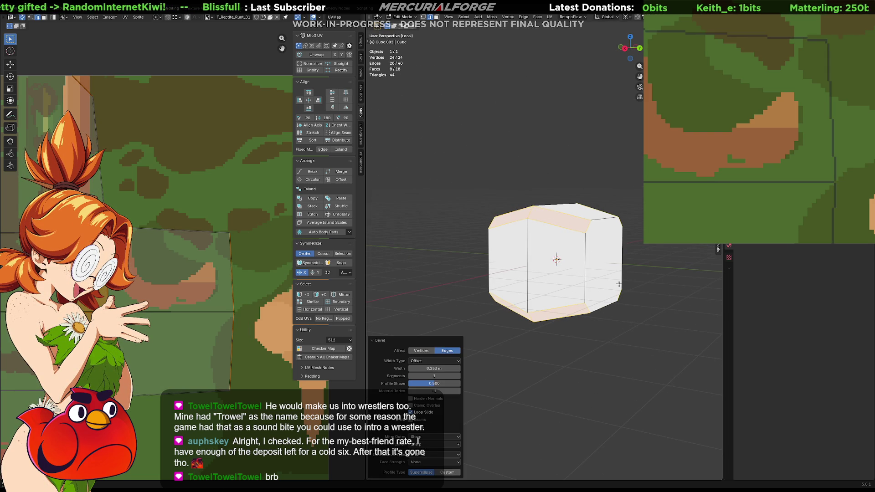
Merge the unwanted bevel strips using Edge Collapse.
click(587, 229)
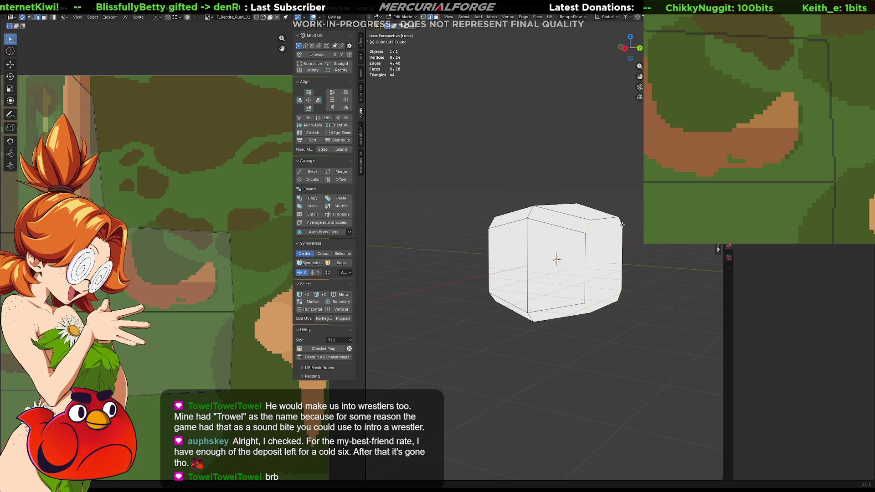
key(x)
click(620, 227)
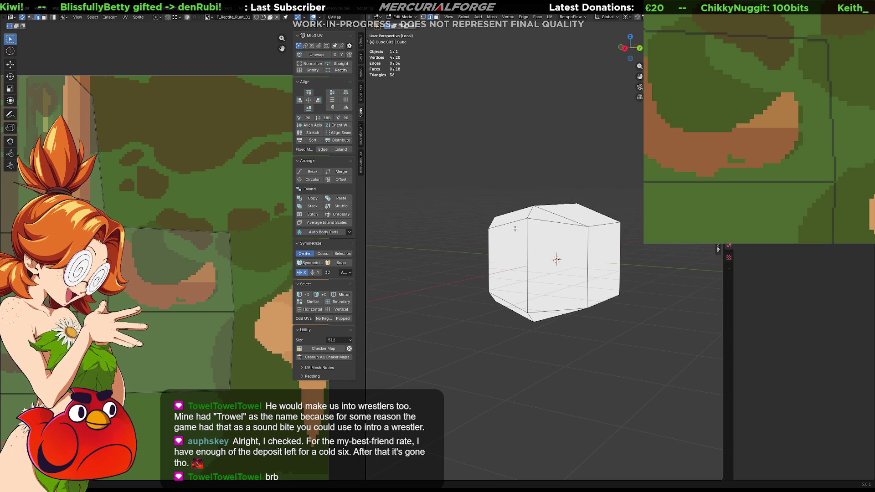
mouse_move(620, 228)
middle_down()
mouse_move(573, 229)
mouse_move(554, 220)
middle_up()
shift+click(567, 271)
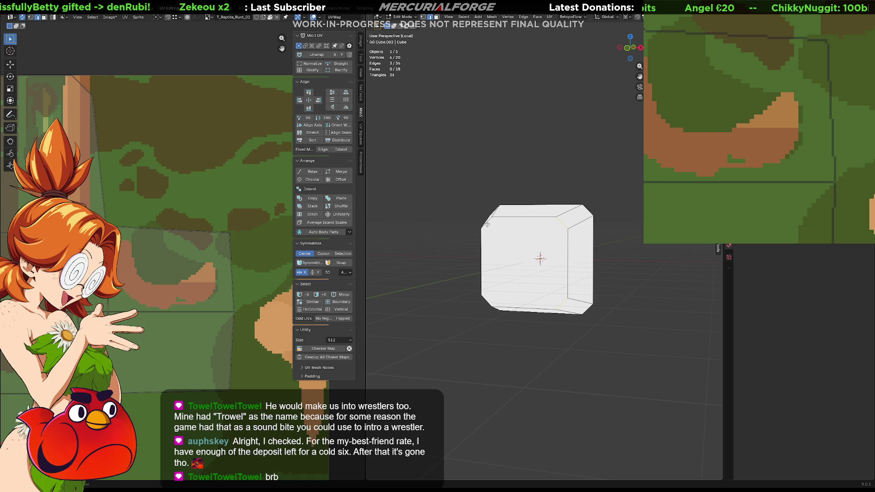
key(shift+r)
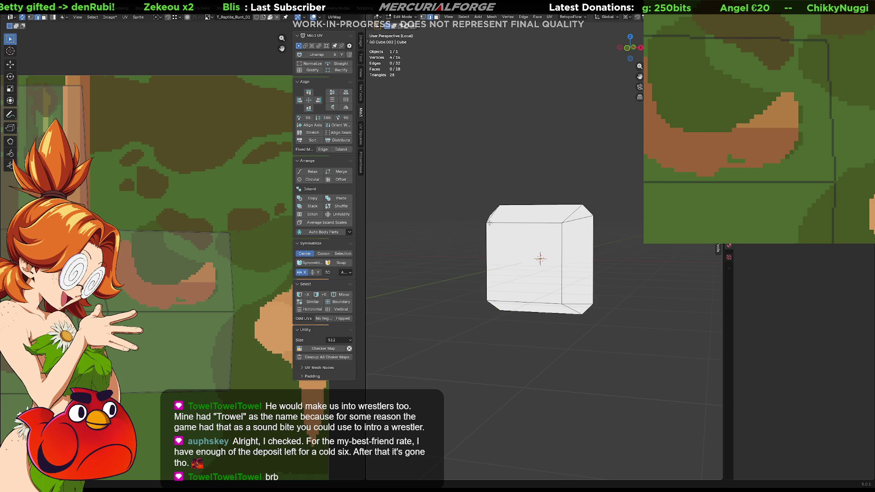
Select the chamfer edges, set the pivot to Individual Origins, and begin scaling them.
middle_drag(489, 223, 507, 240)
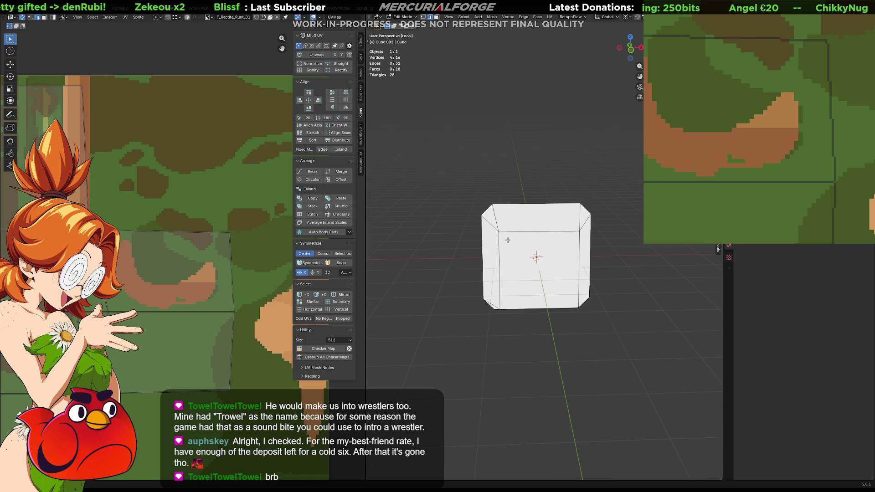
click(591, 213)
middle_drag(589, 240, 580, 256)
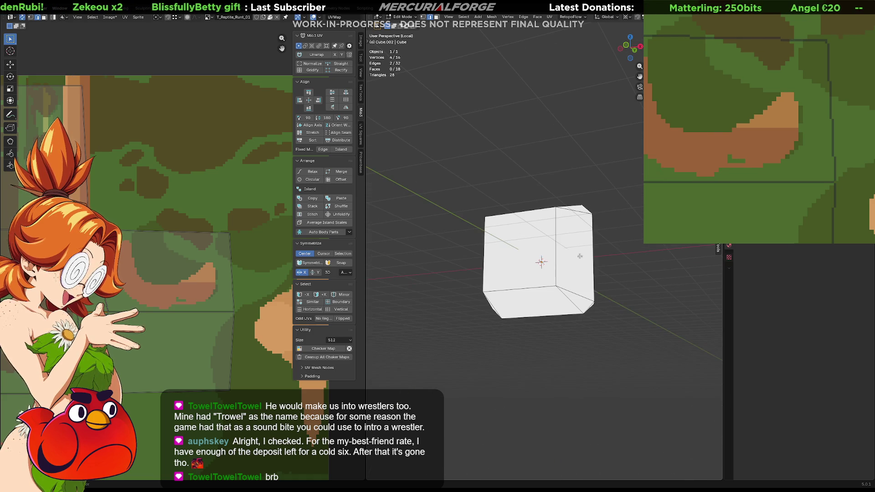
shift+click(586, 308)
middle_drag(587, 309, 511, 316)
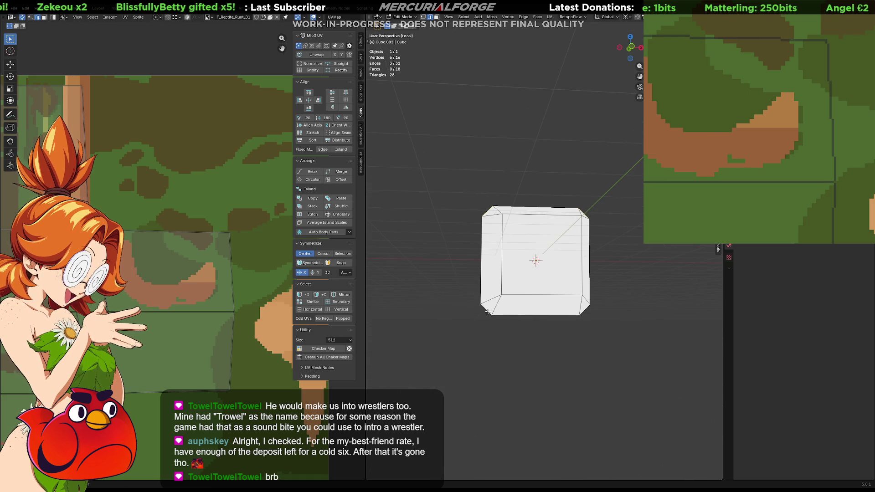
key(s)
key(Escape)
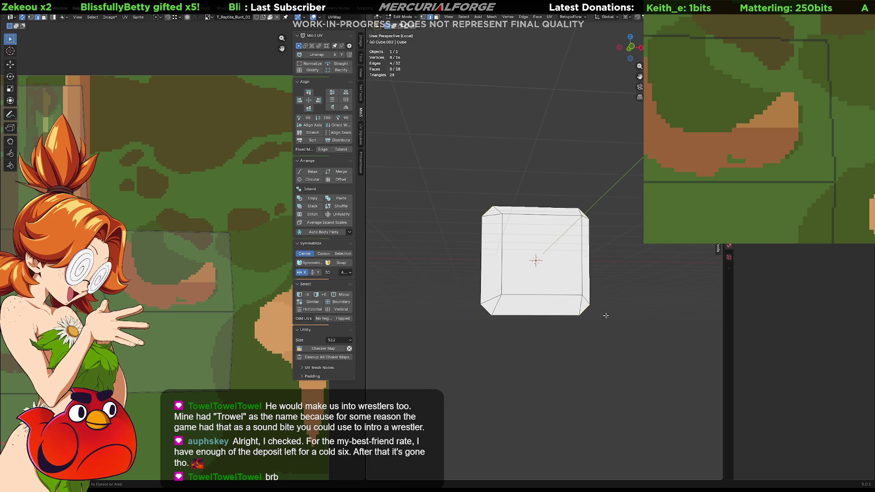
key(period)
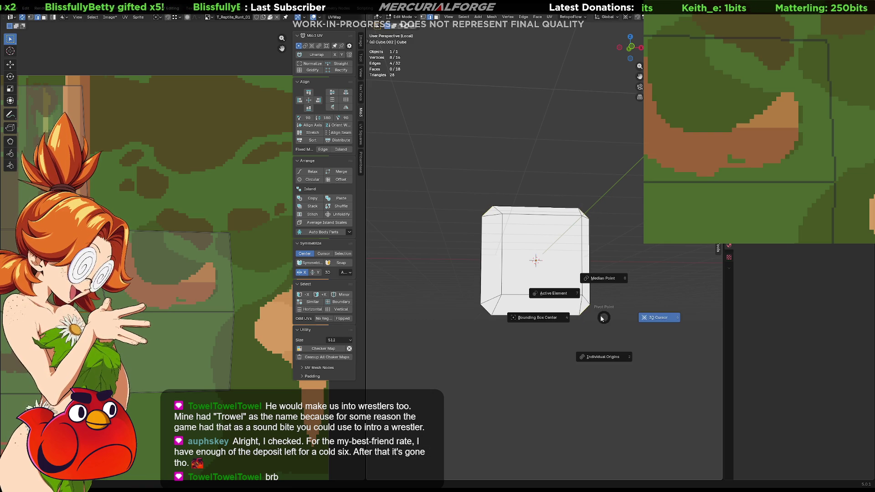
click(595, 351)
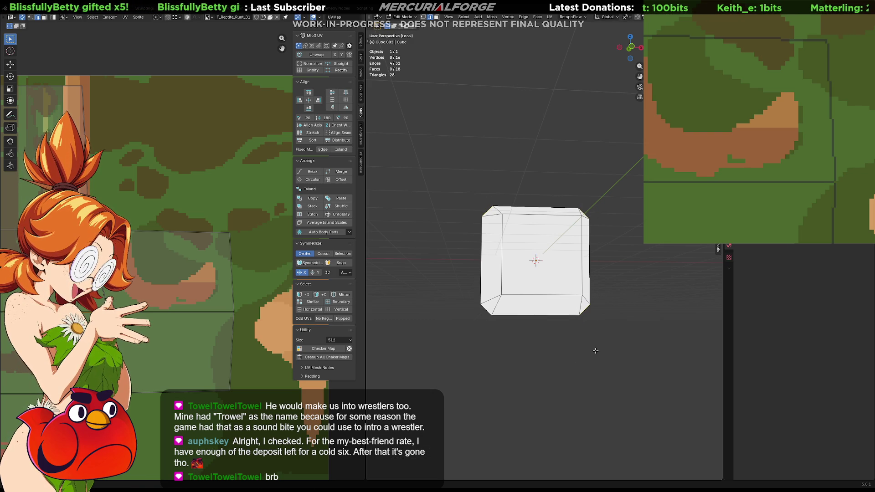
key(s)
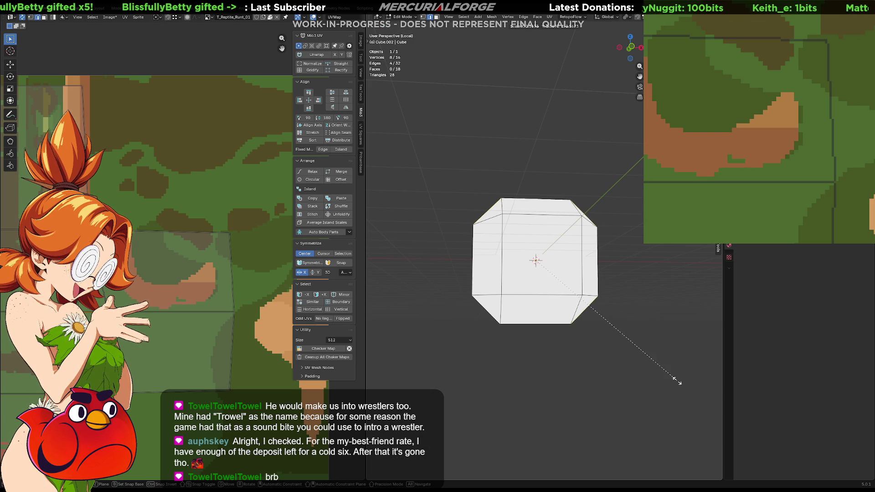
Finish widening the chamfer edges and shrink the whole block.
click(721, 396)
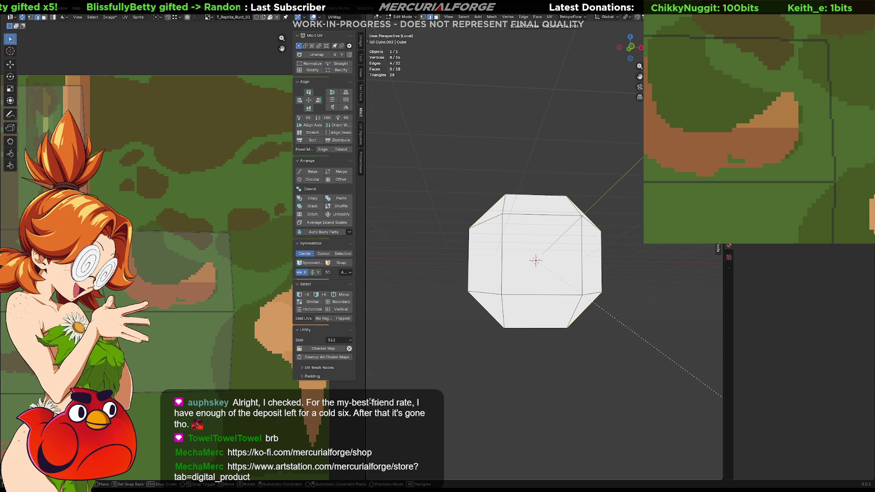
mouse_move(430, 315)
middle_down()
mouse_move(588, 319)
mouse_move(576, 325)
middle_up()
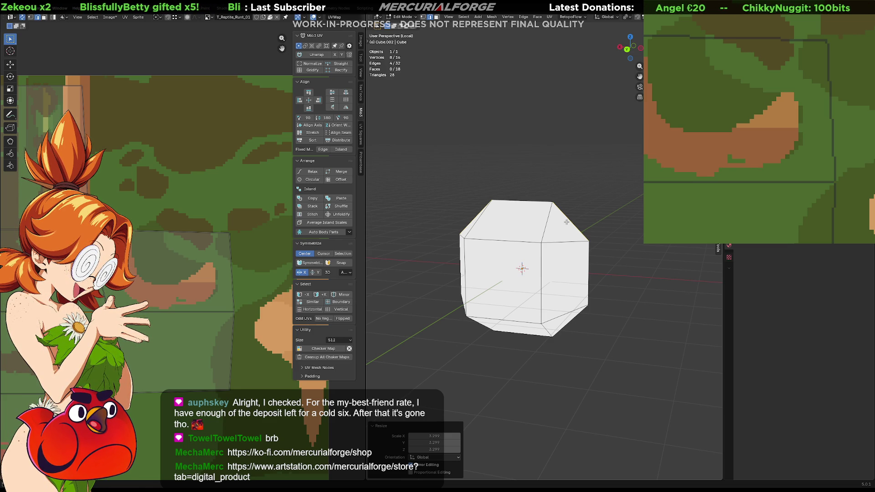
middle_drag(566, 222, 571, 196)
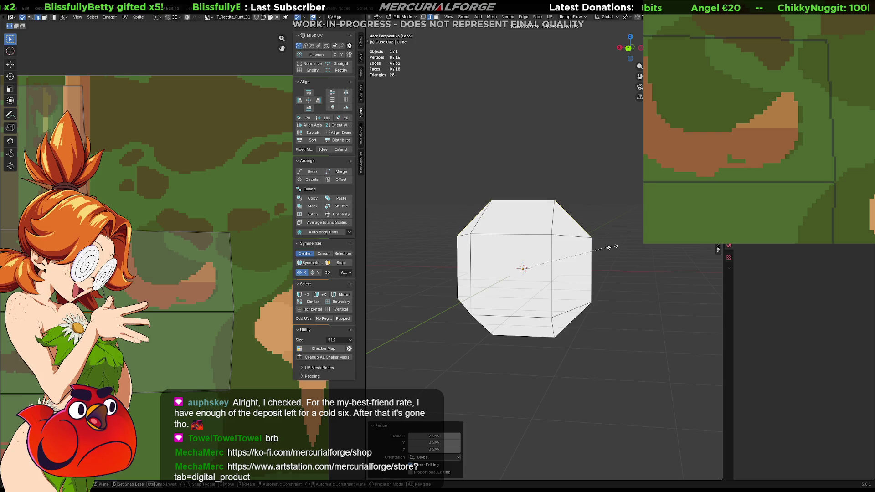
key(s)
click(577, 242)
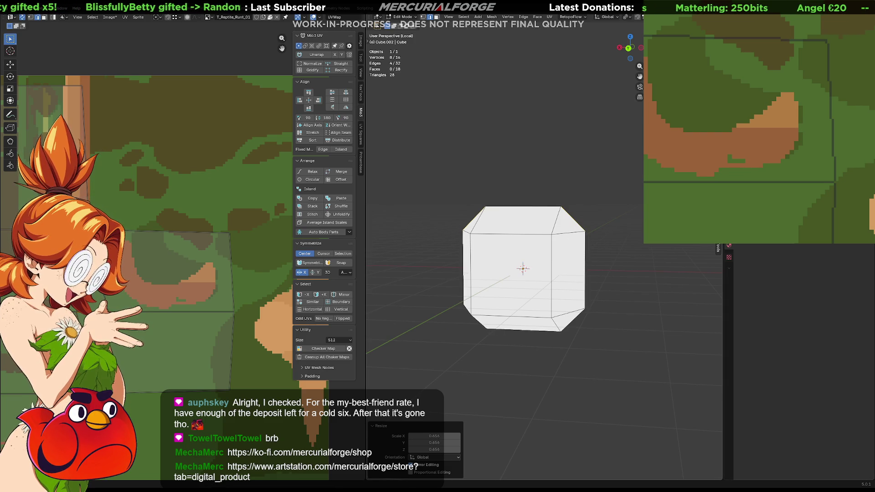
Resize the top and right vertical edges, then exit local view to show the full reptile.
click(512, 203)
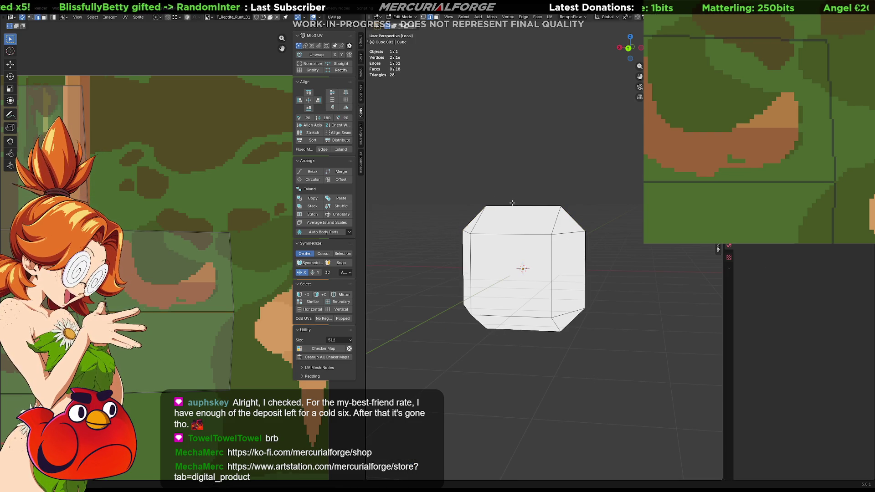
shift+click(567, 258)
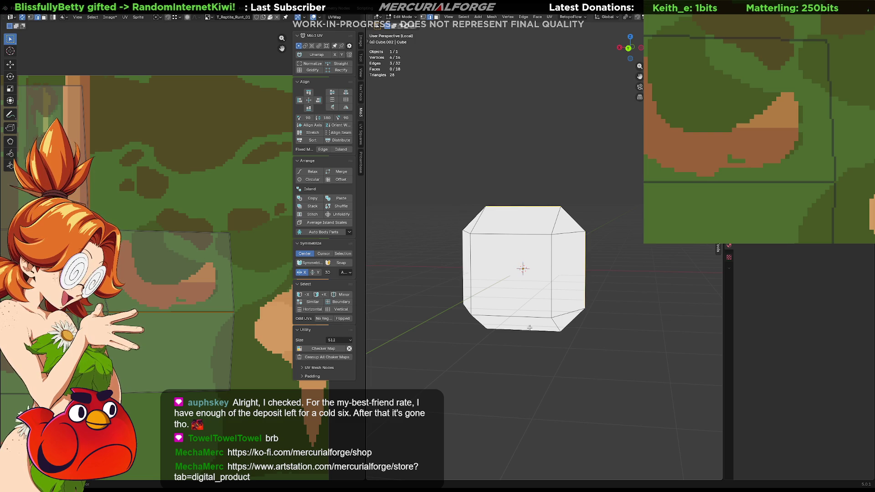
key(s)
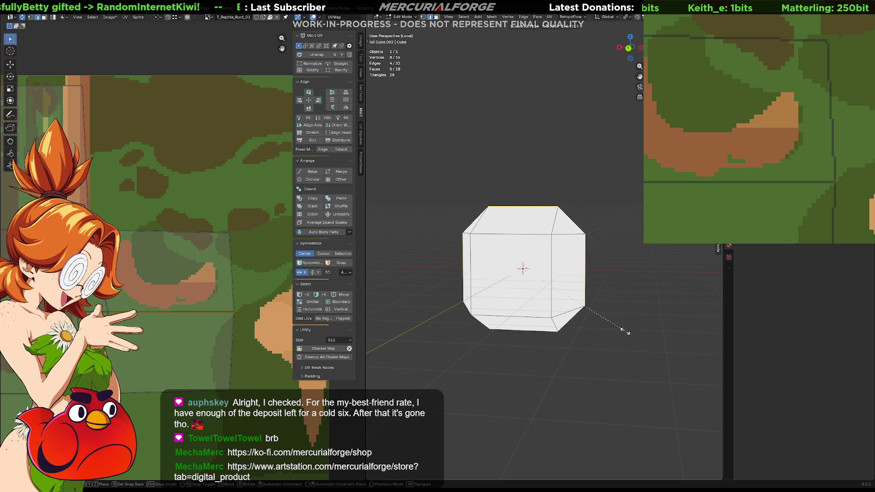
click(606, 320)
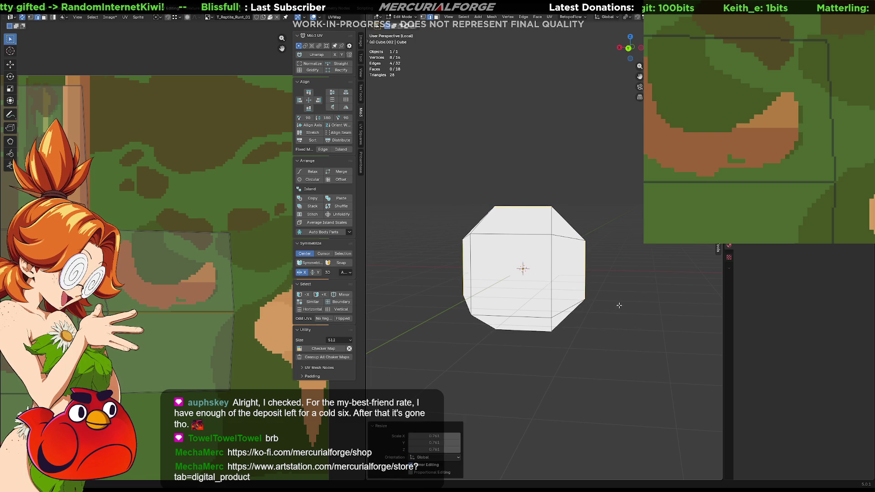
click(619, 305)
mouse_move(619, 305)
middle_down()
mouse_move(562, 293)
mouse_move(636, 292)
middle_up()
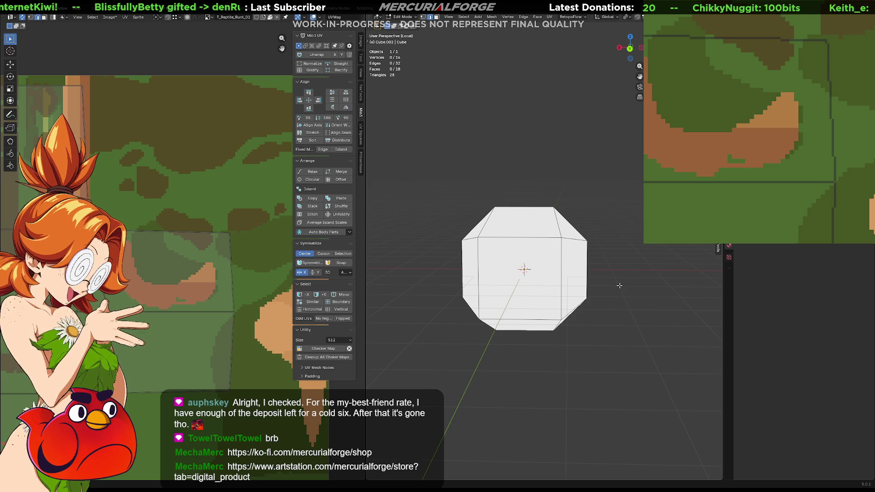
key(KP_Divide)
mouse_move(619, 286)
middle_down()
mouse_move(602, 294)
mouse_move(630, 236)
mouse_move(551, 285)
middle_up()
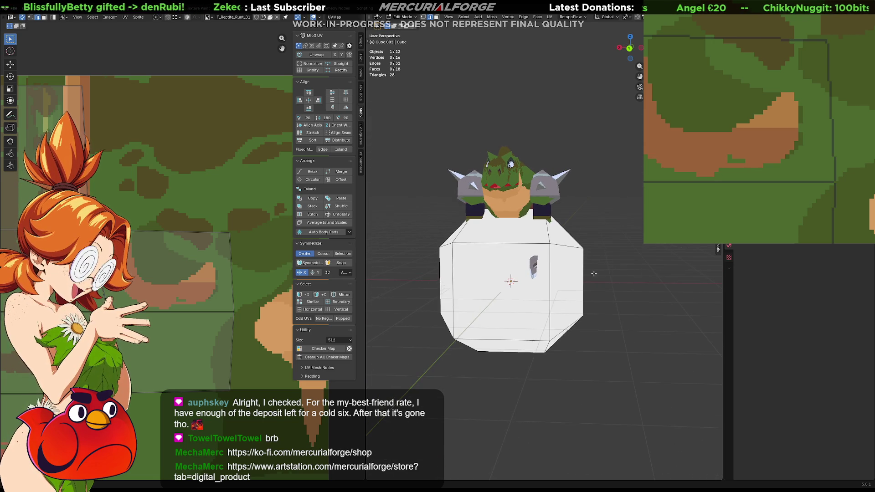
Move the block onto the lizard's shoulder, scaling it by 0.326 and then 0.802.
key(a)
key(g)
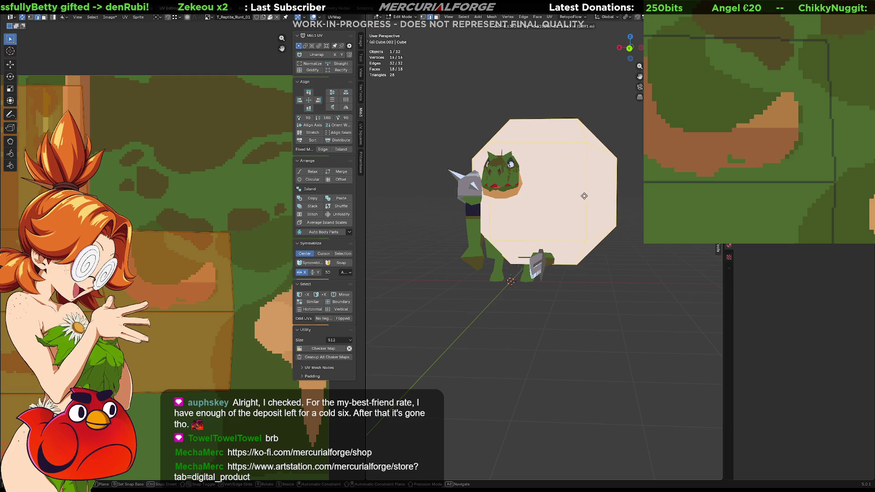
click(595, 194)
key(s)
click(569, 223)
key(g)
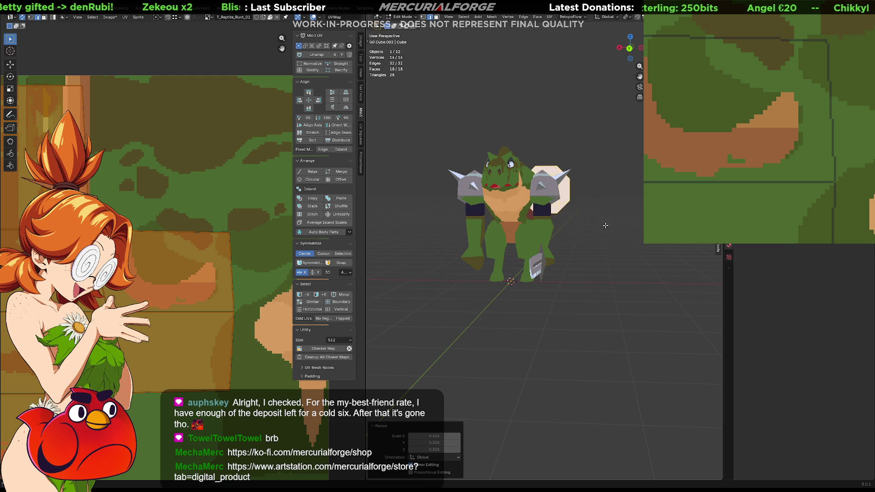
middle_drag(569, 223, 532, 228)
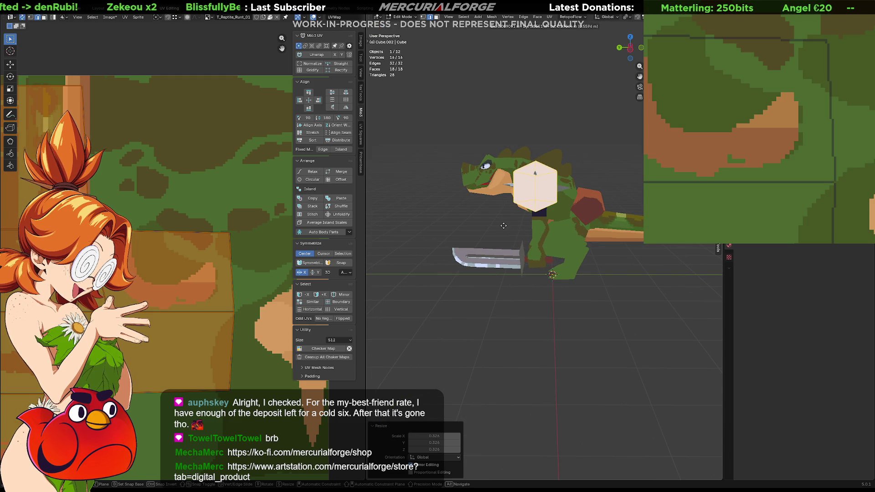
click(506, 229)
key(s)
click(524, 182)
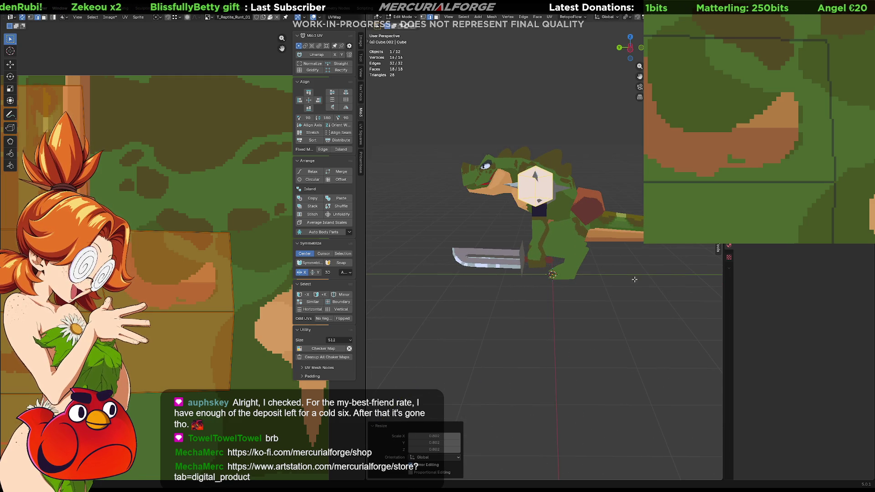
scroll(501, 123, up, 3)
Return to Object Mode and hide the old icosphere shoulder pad.
key(Tab)
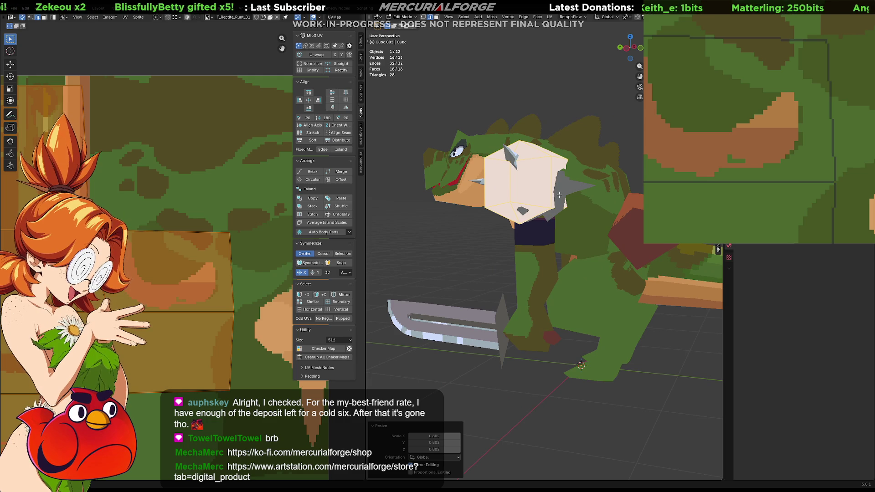
click(560, 198)
key(h)
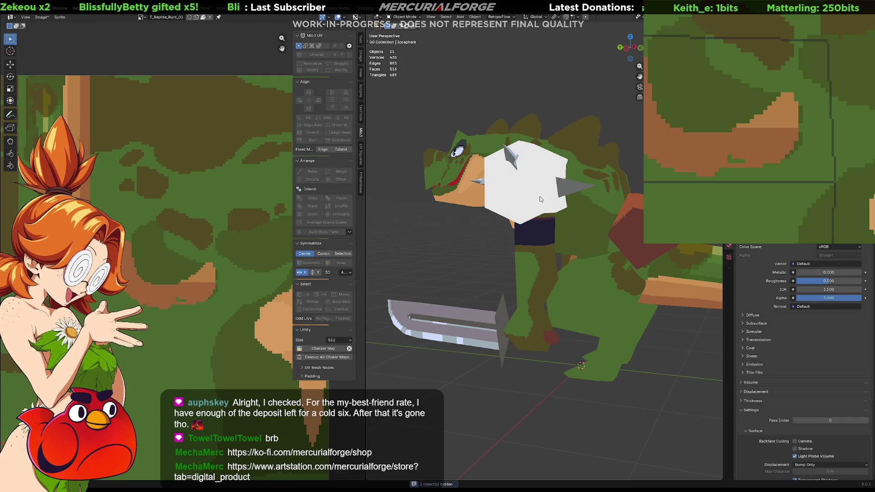
Link the body's pixel-texture material to the new pad and enter its Edit Mode.
click(528, 191)
shift+click(562, 219)
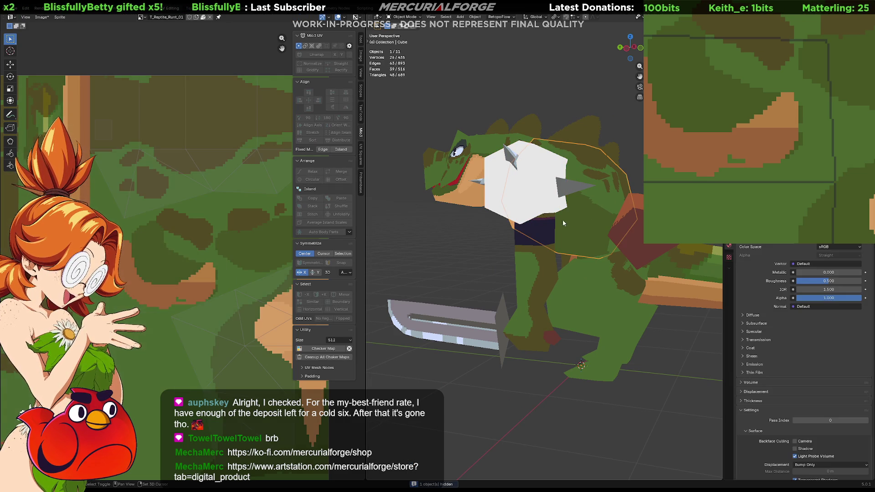
shift+click(531, 194)
shift+click(610, 221)
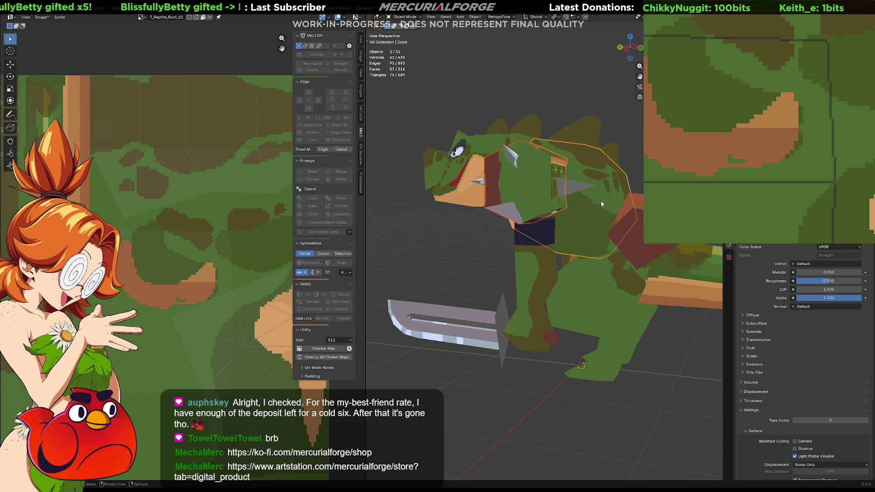
click(523, 193)
scroll(215, 212, down, 6)
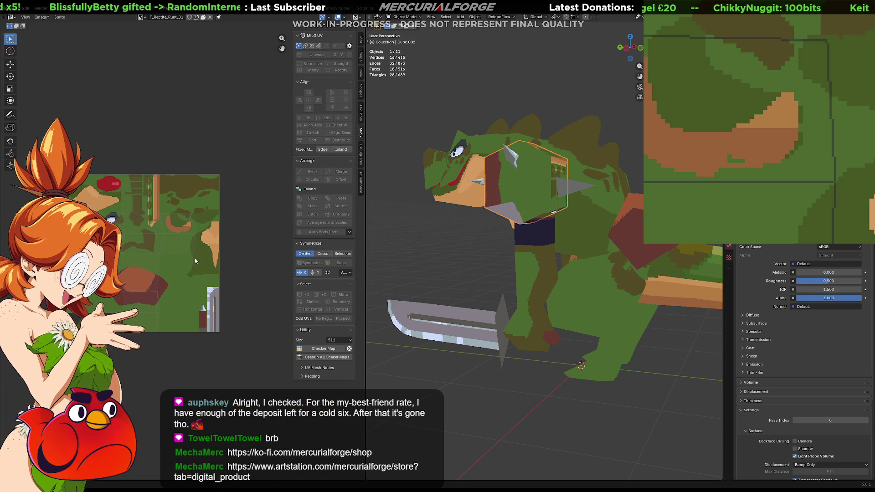
key(Tab)
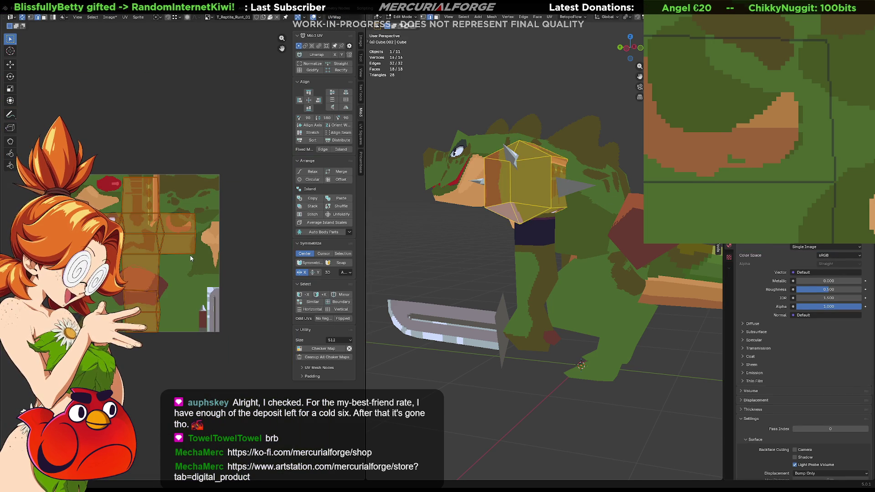
Move the pad's UV islands onto a pale grey area of the texture.
key(g)
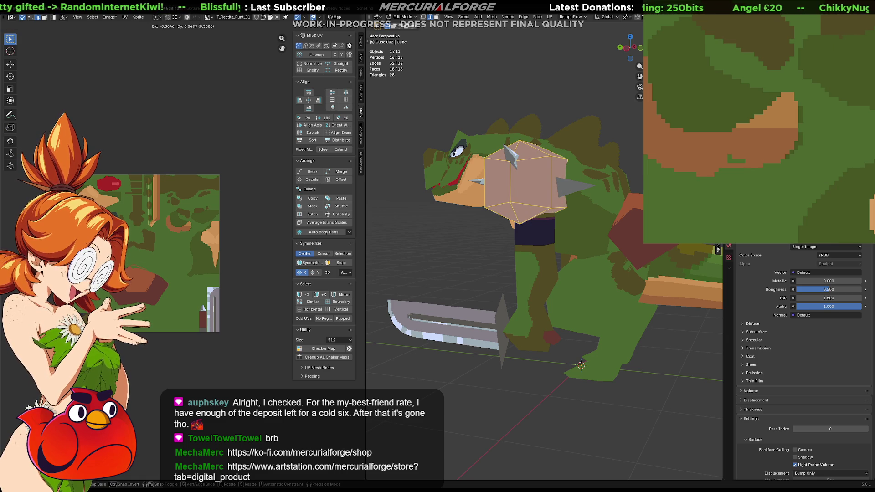
key(Return)
click(481, 247)
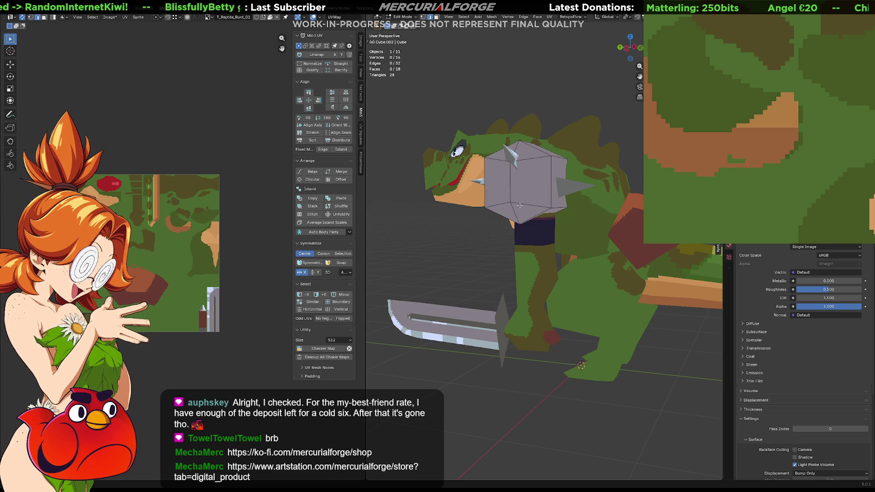
key(Tab)
middle_drag(522, 196, 605, 196)
Shrink the pad mesh to 0.866 and shift it along X.
key(s)
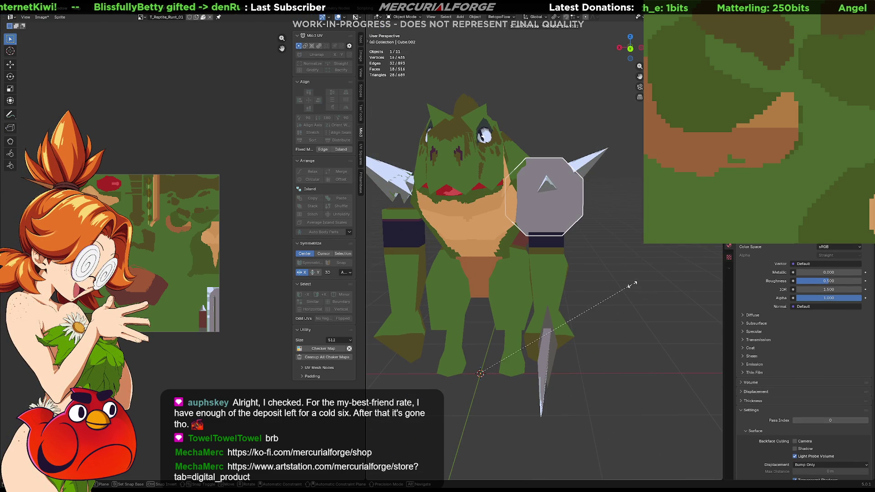
right_click(633, 284)
key(Tab)
key(s)
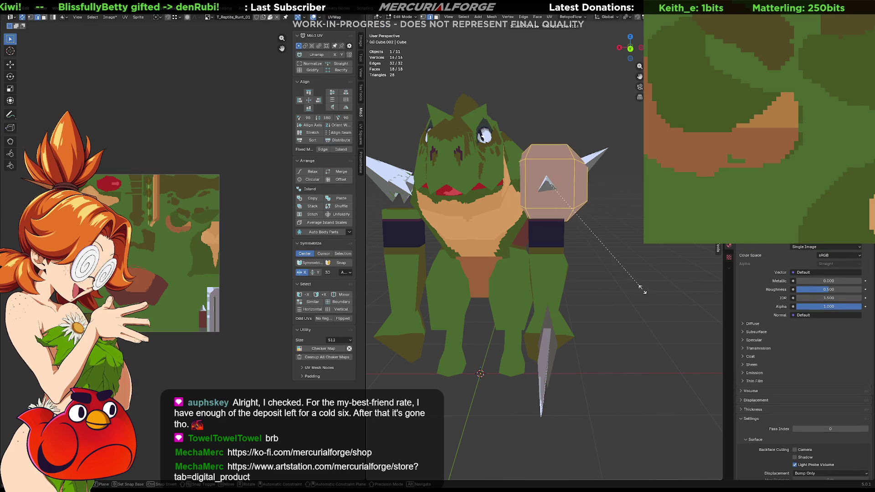
click(639, 285)
key(s)
key(x)
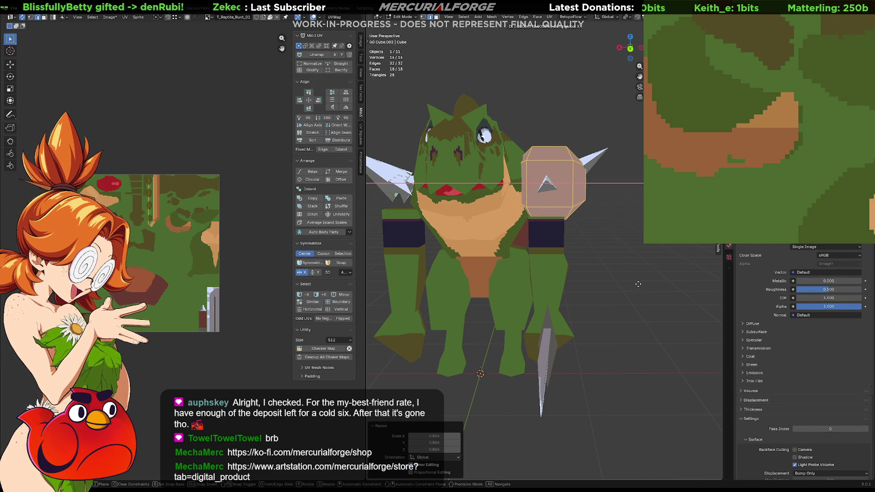
click(633, 284)
Shift the pad along Y so it sits over the reptile's shoulder.
mouse_move(633, 283)
middle_down()
mouse_move(581, 273)
mouse_move(589, 274)
middle_up()
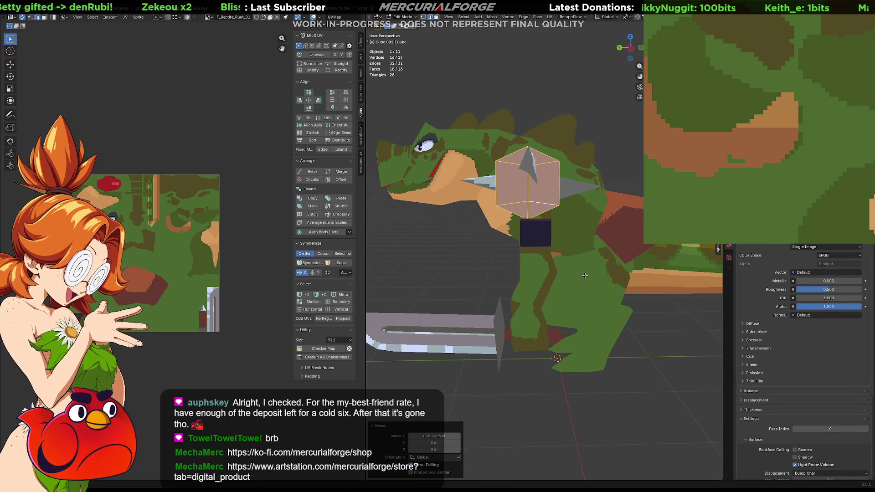
key(g)
key(y)
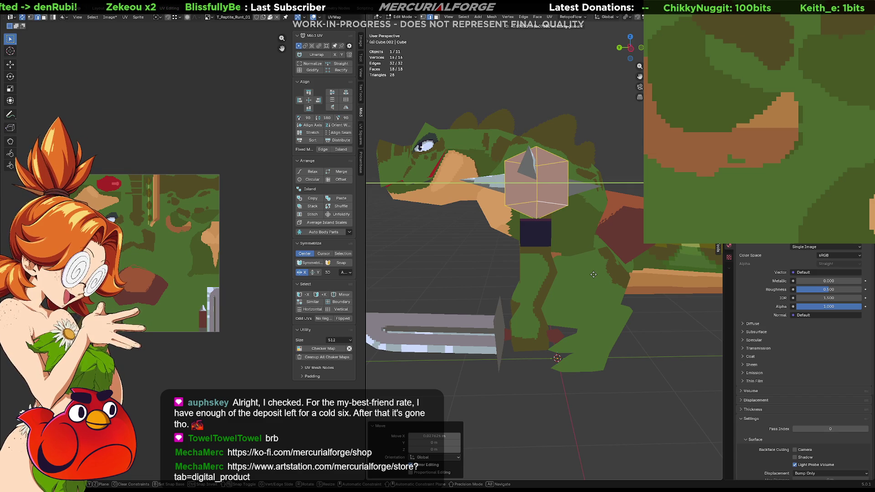
click(591, 274)
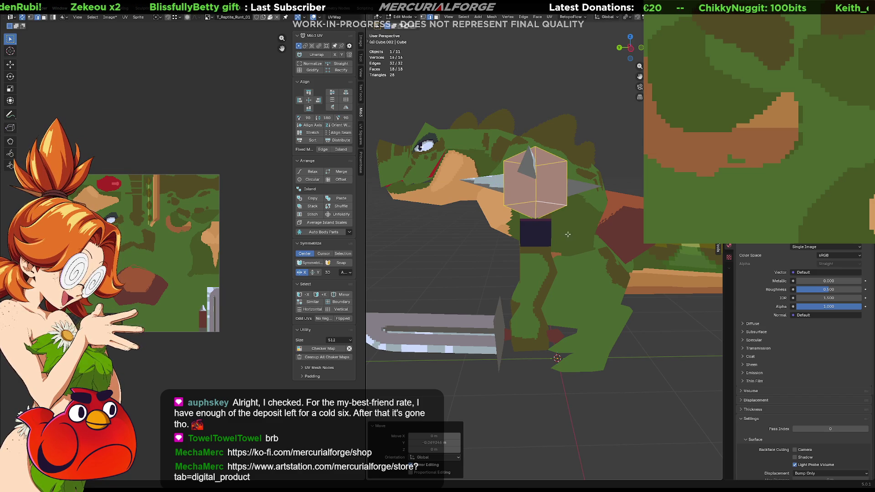
mouse_move(592, 274)
middle_down()
mouse_move(633, 228)
mouse_move(479, 233)
mouse_move(634, 230)
mouse_move(534, 282)
middle_up()
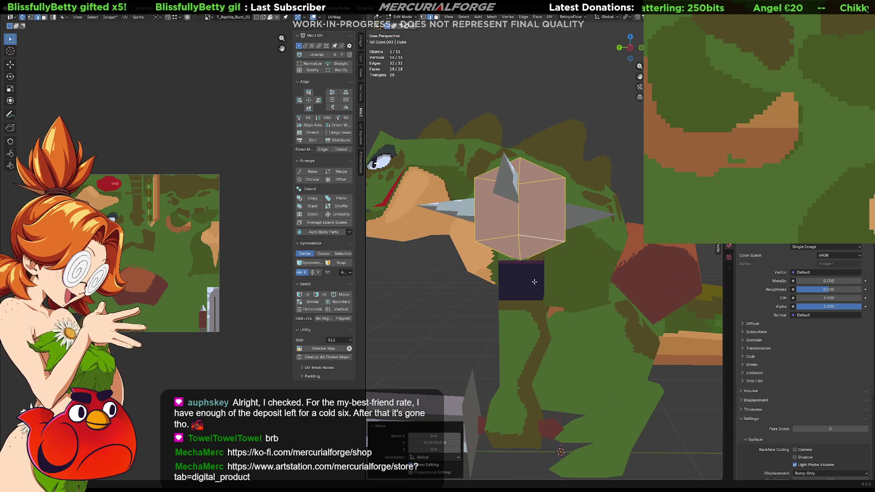
Select the Arms.001 spike object and give its geometry a first tilt.
key(Tab)
click(582, 218)
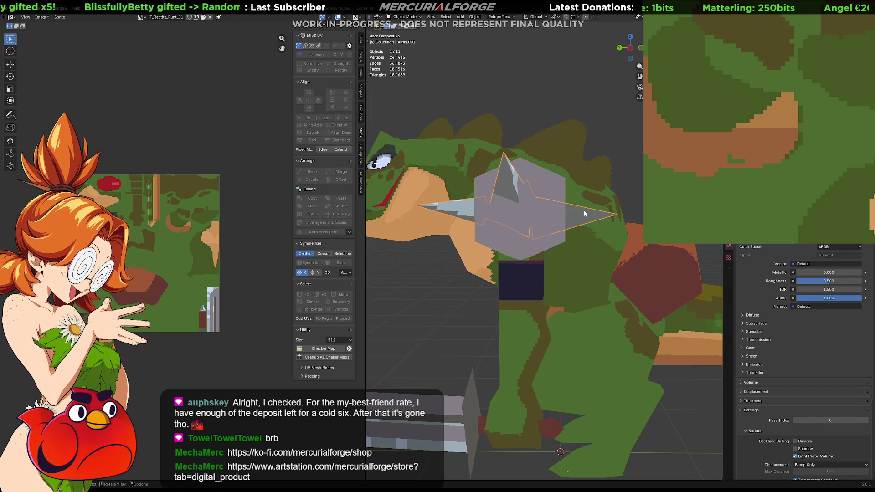
key(a)
key(Tab)
key(Tab)
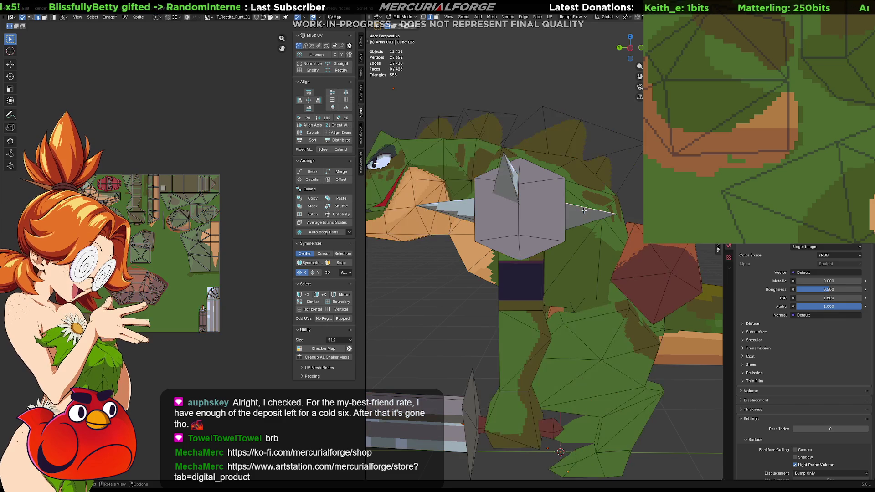
key(Tab)
key(Tab)
click(582, 218)
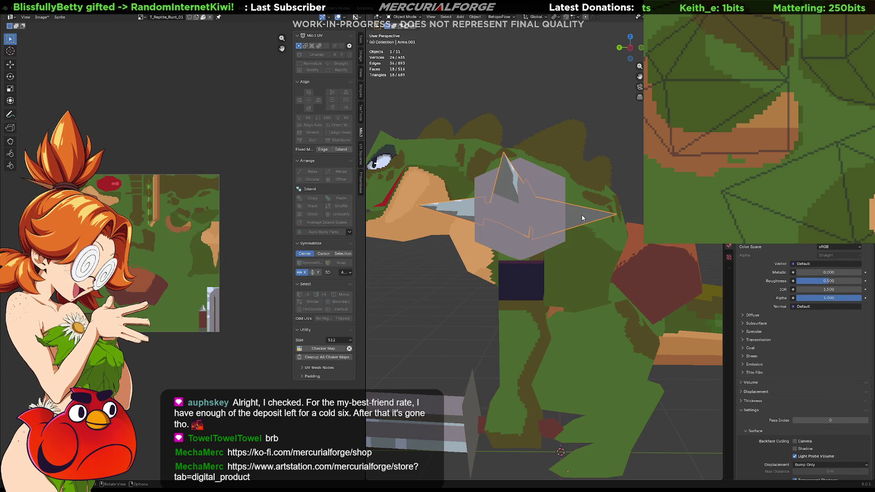
key(Tab)
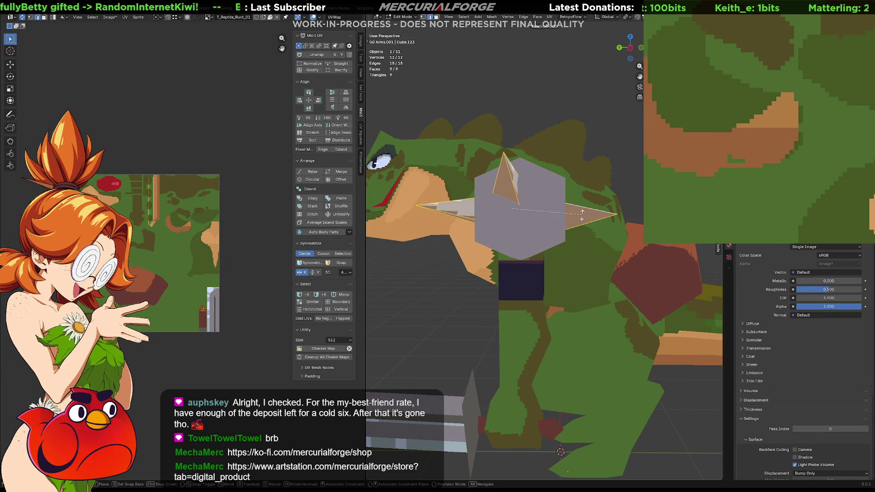
key(r)
click(587, 206)
Set the pivot to Median Point and rotate the spike about -3.28°.
key(period)
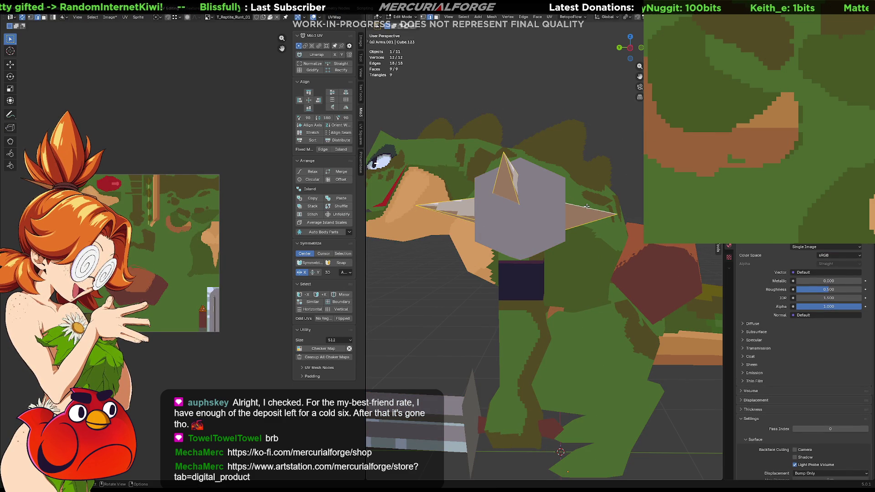
click(591, 172)
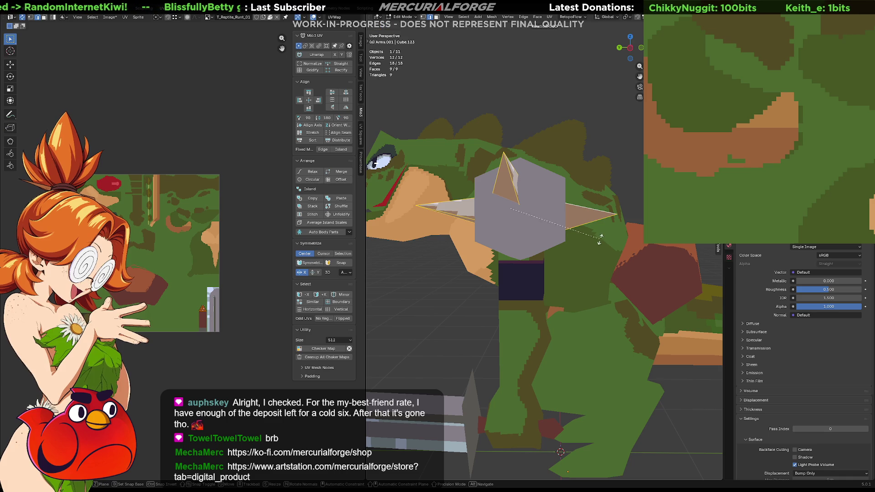
key(r)
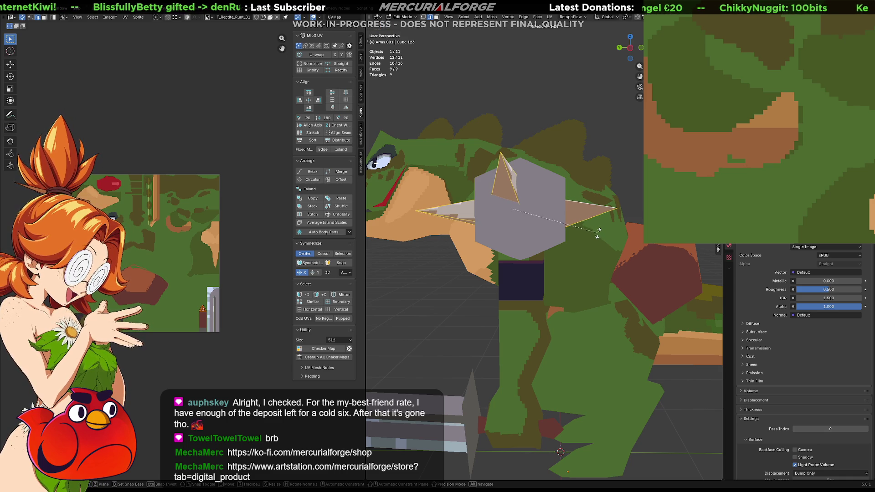
click(597, 233)
mouse_move(597, 233)
middle_down()
mouse_move(631, 239)
mouse_move(474, 238)
mouse_move(635, 241)
mouse_move(615, 242)
middle_up()
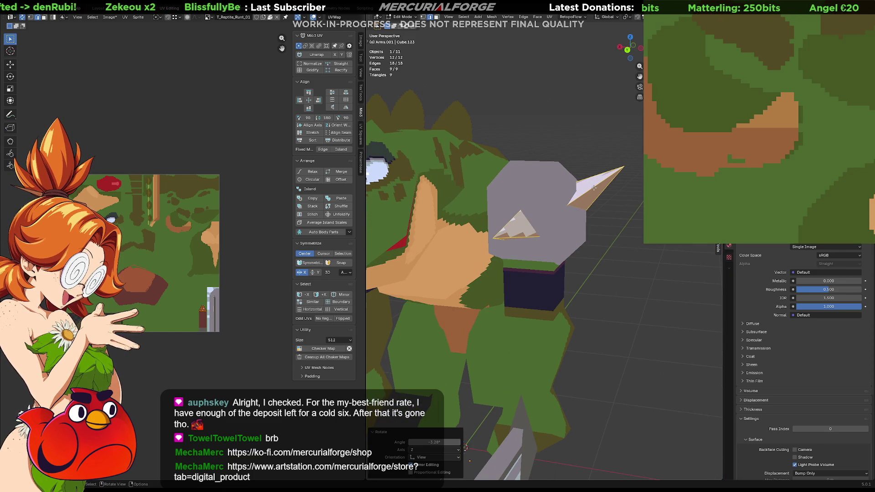
Select a triangular spike face and move its UVs onto the texture.
click(508, 233)
scroll(508, 234, up, 2)
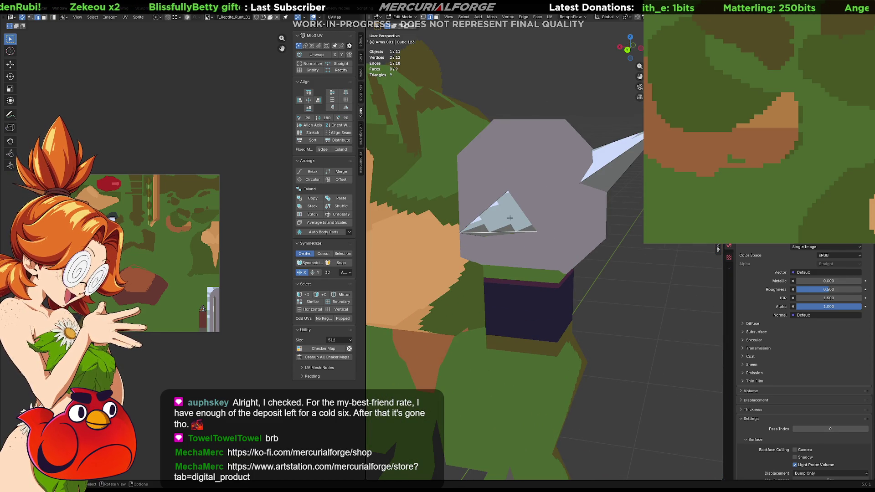
key(alt+a)
click(506, 216)
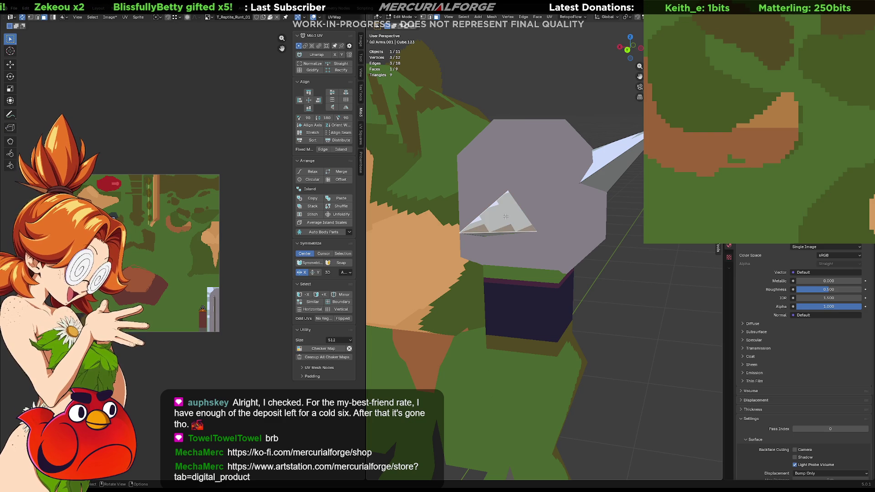
key(g)
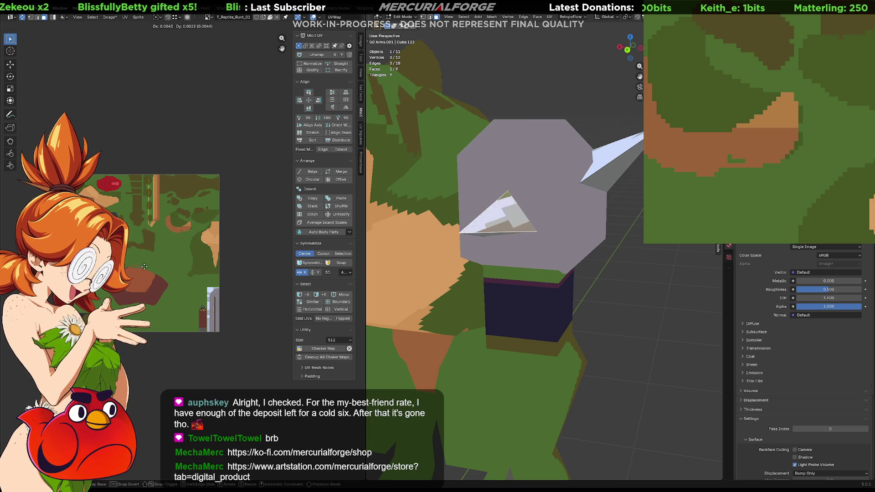
click(157, 248)
scroll(157, 247, up, 7)
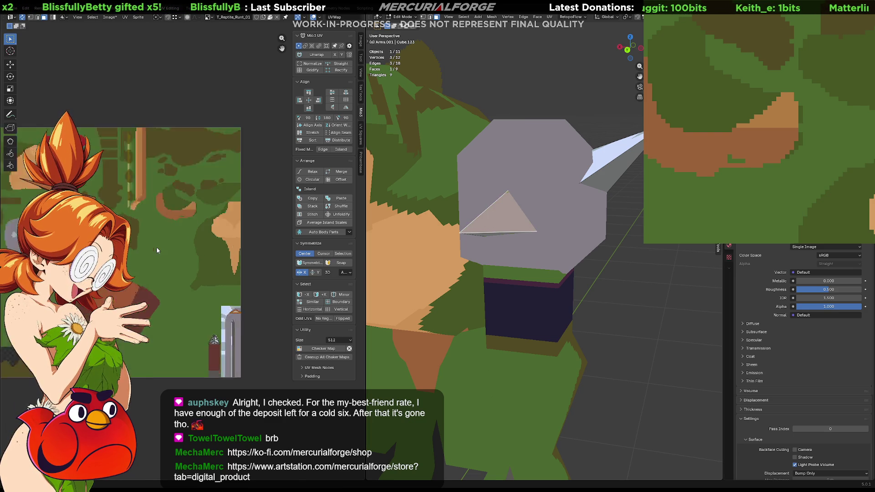
scroll(248, 258, up, 2)
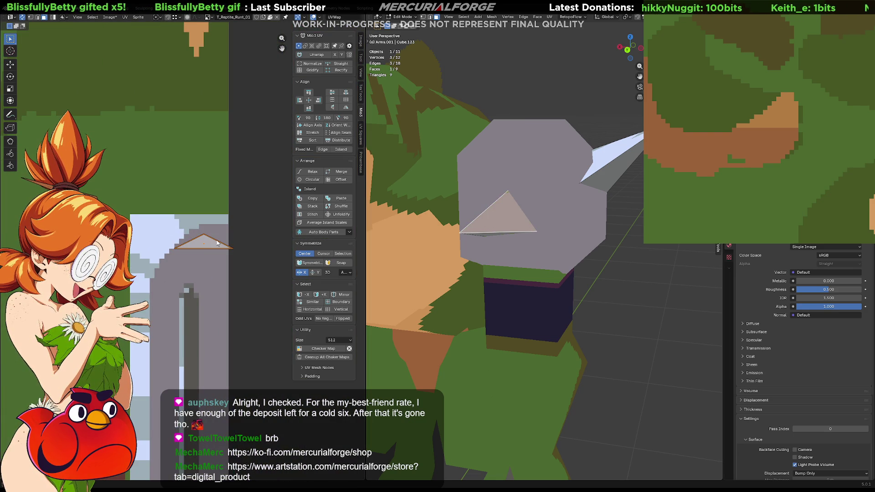
middle_drag(482, 219, 498, 224)
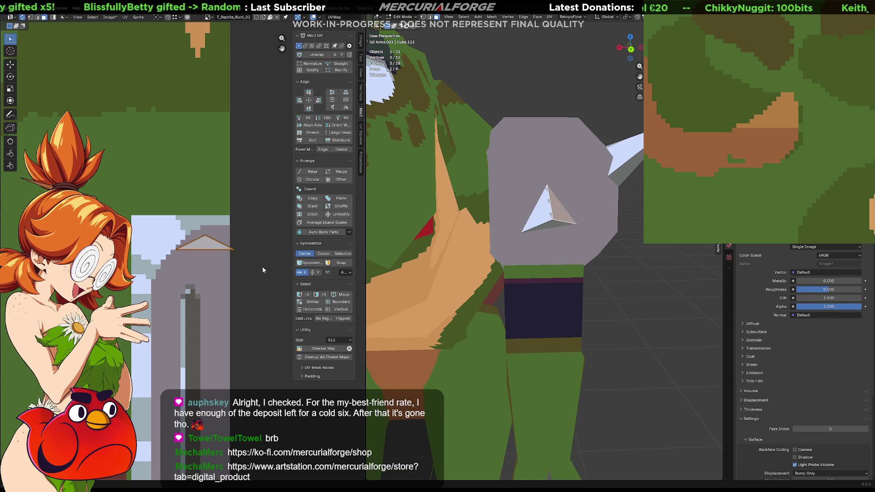
Scale down the UV triangle and place it on the grey metal area.
key(s)
click(232, 258)
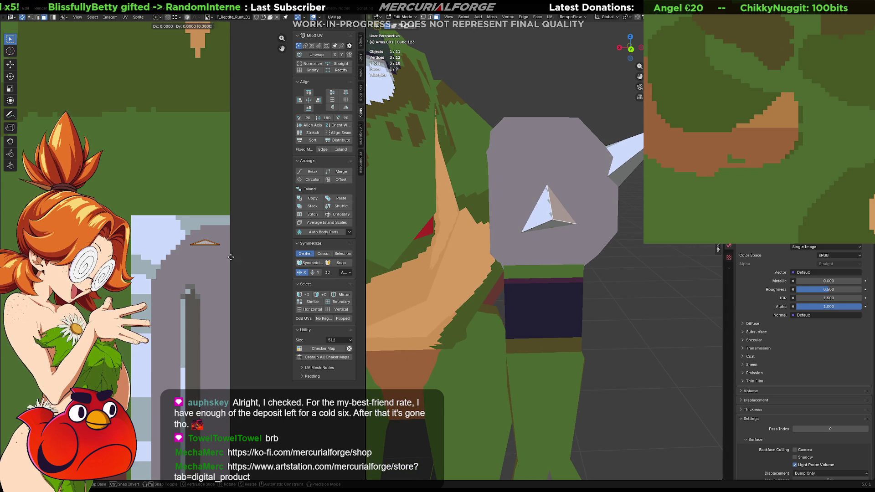
key(g)
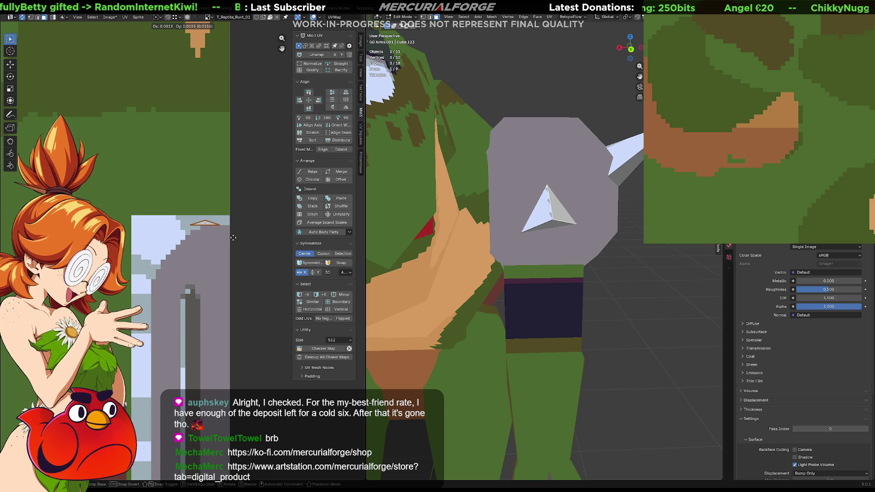
click(233, 237)
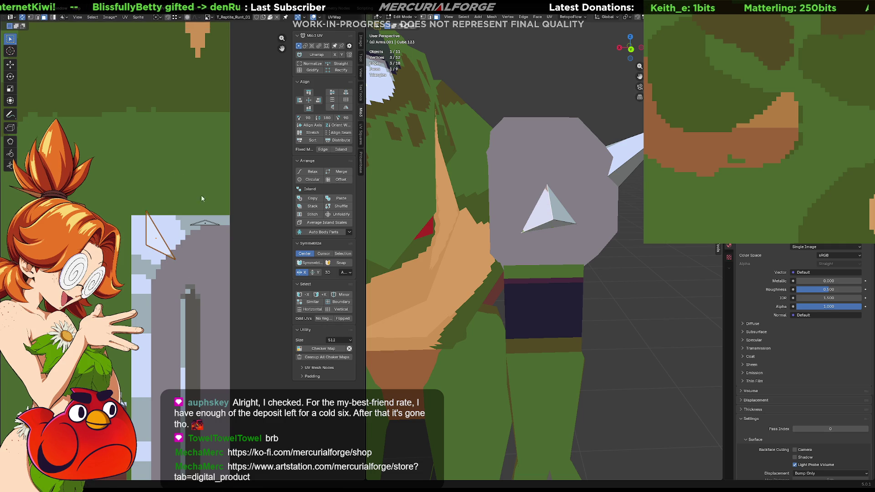
key(s)
click(177, 225)
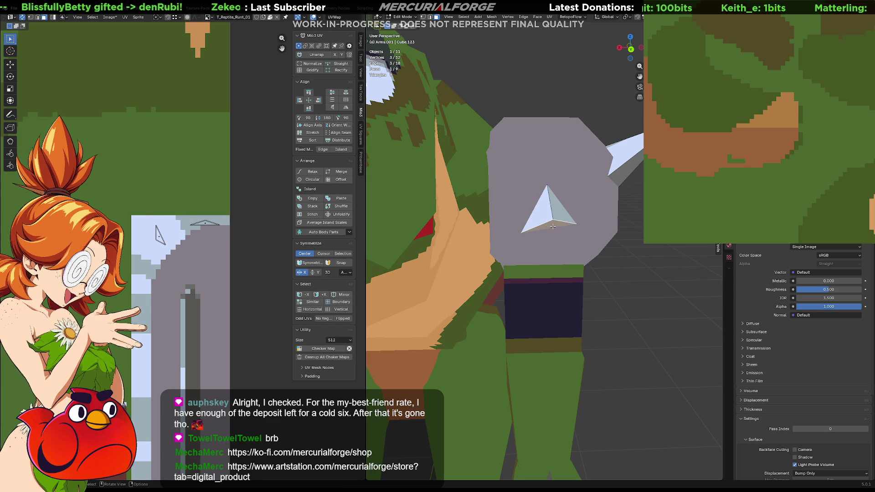
Move the other spike faces' UV triangles down onto the grey metal texels.
key(a)
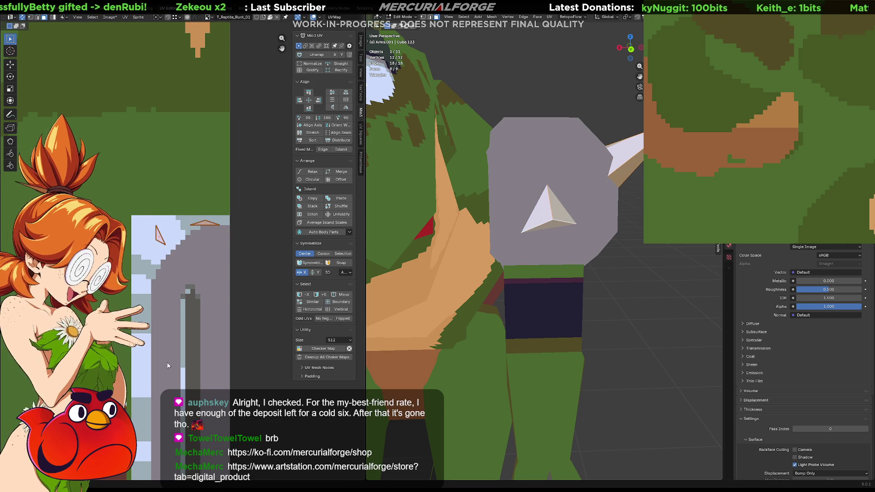
click(554, 227)
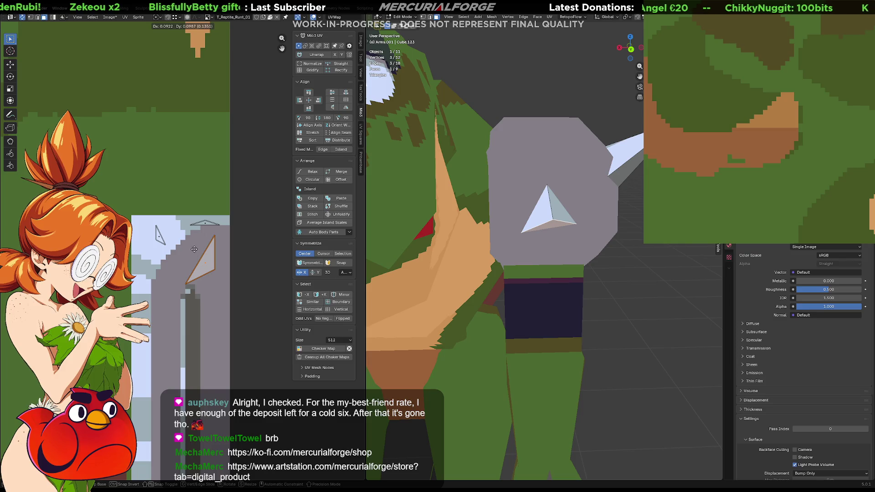
key(g)
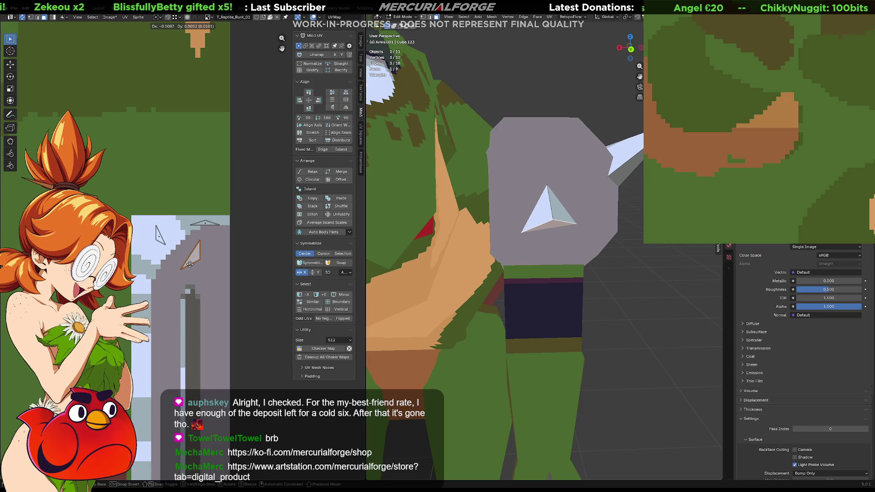
click(189, 265)
click(554, 214)
middle_drag(554, 215, 473, 221)
click(195, 258)
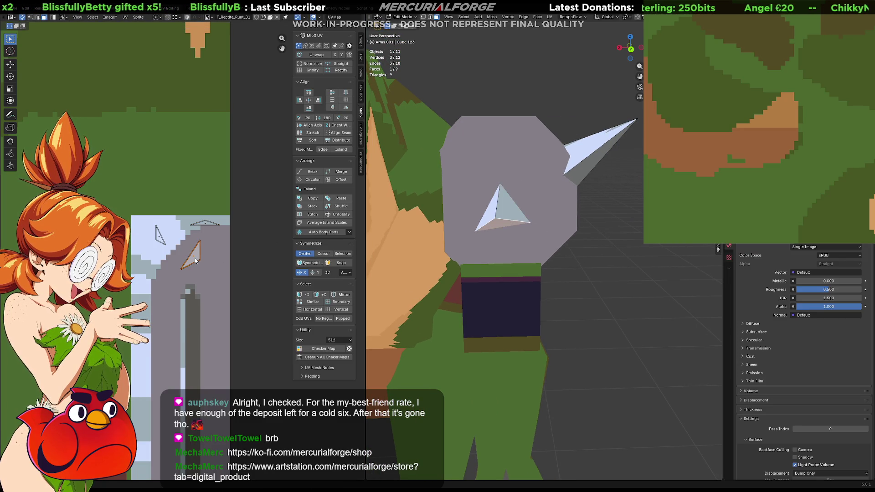
mouse_move(195, 257)
mouse_down()
mouse_move(189, 336)
mouse_move(167, 354)
mouse_move(181, 351)
mouse_up()
key(g)
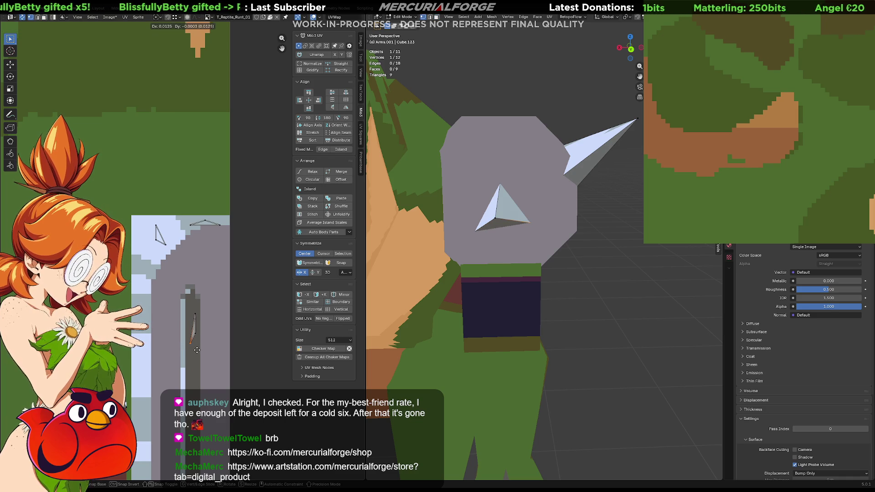
click(196, 350)
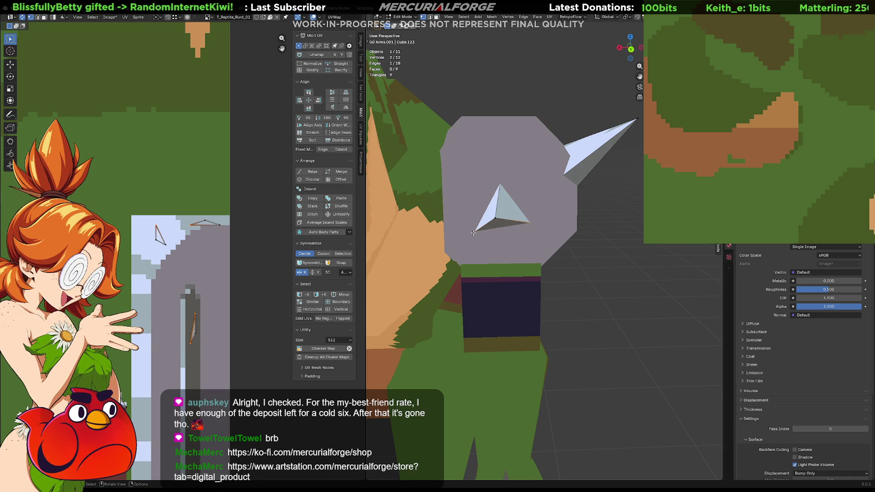
Flatten the two selected spike vertices to the same Z height.
key(s)
key(z)
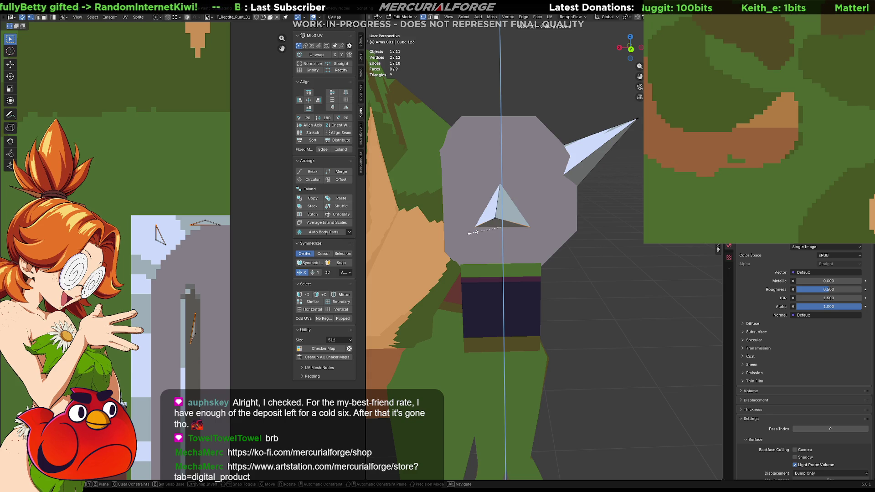
key(Return)
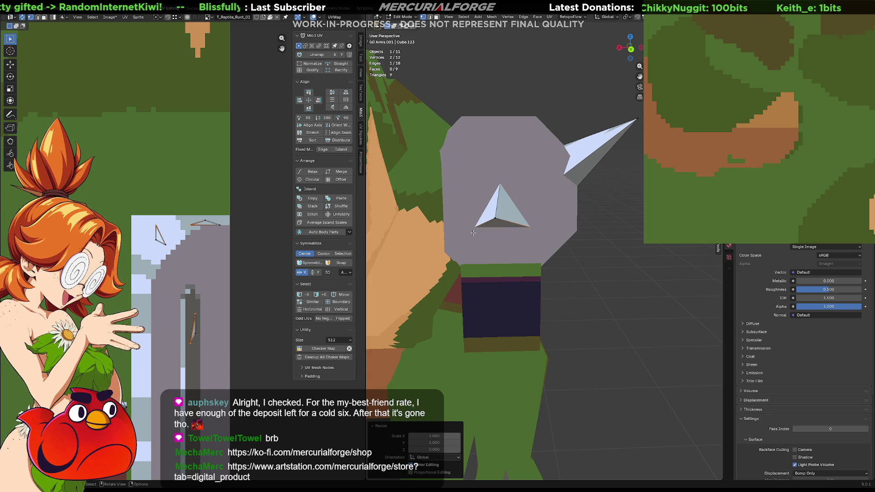
key(KP_1)
Switch the viewport to Back Orthographic with Ctrl+Numpad 1.
key(ctrl+KP_1)
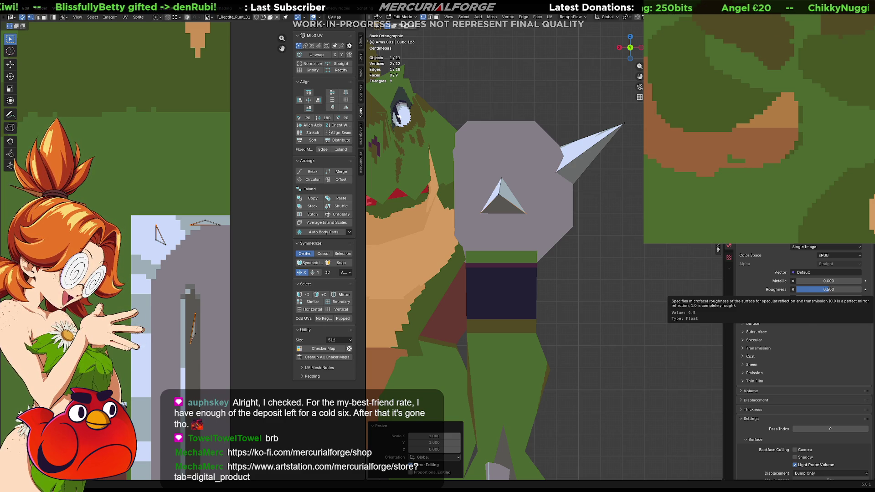
Reposition the spike's tip vertex and switch the viewport to wireframe shading.
drag(500, 193, 503, 198)
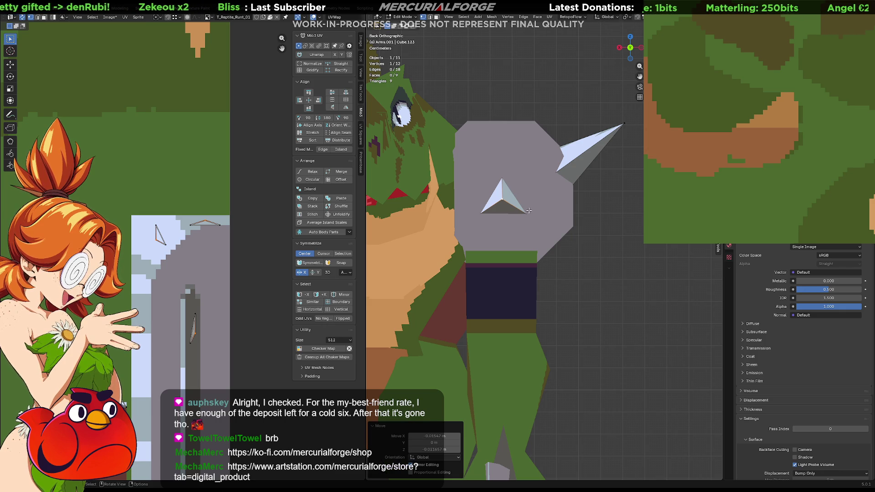
key(g)
mouse_move(526, 214)
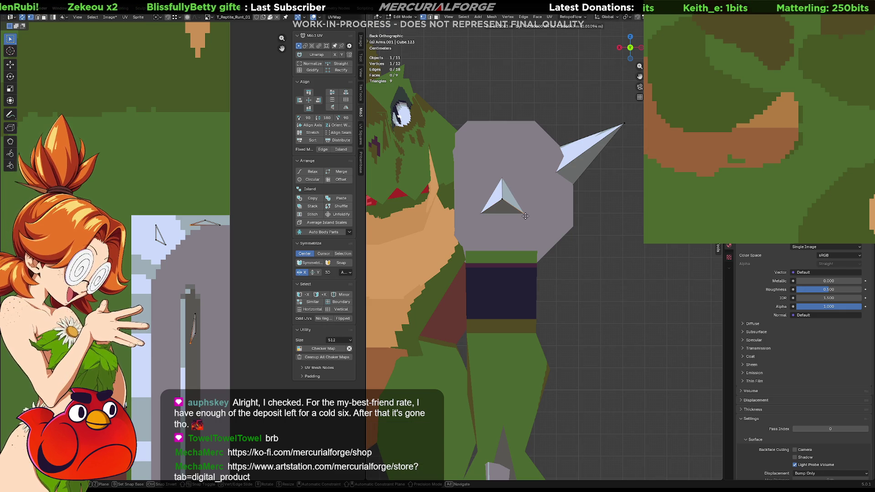
click(525, 216)
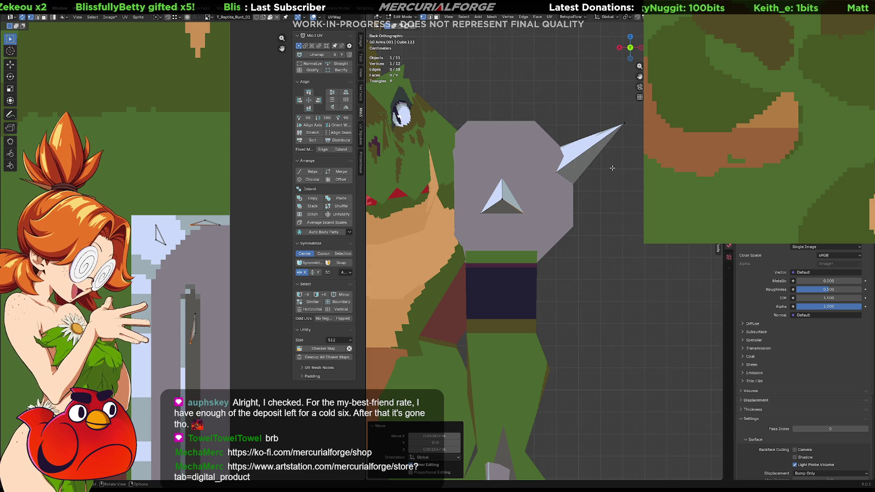
key(shift+z)
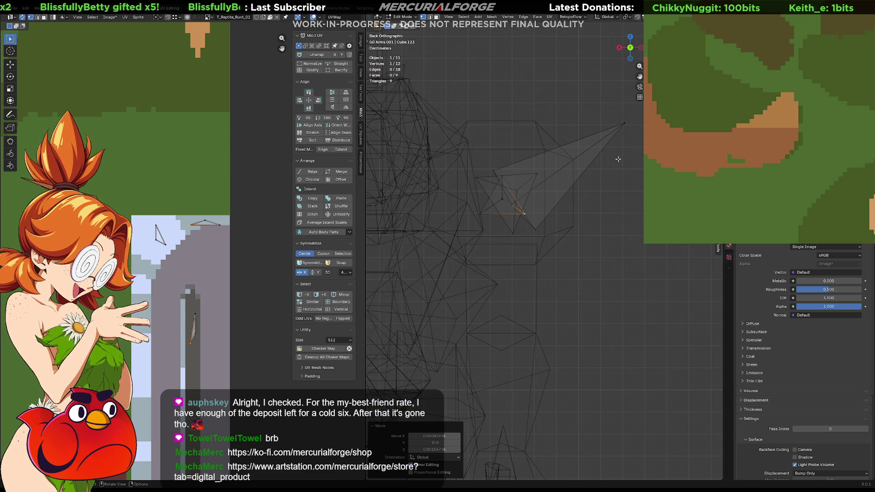
Select the stretched spike piece as linked geometry and delete it.
click(598, 156)
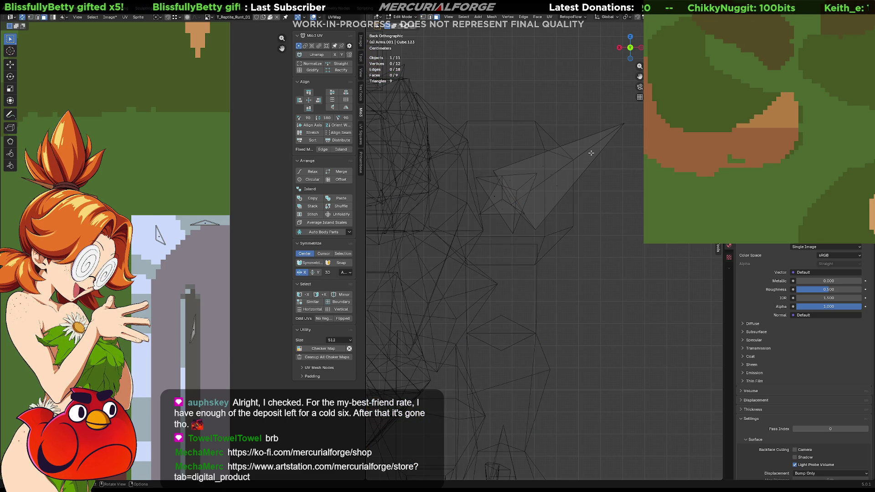
key(l)
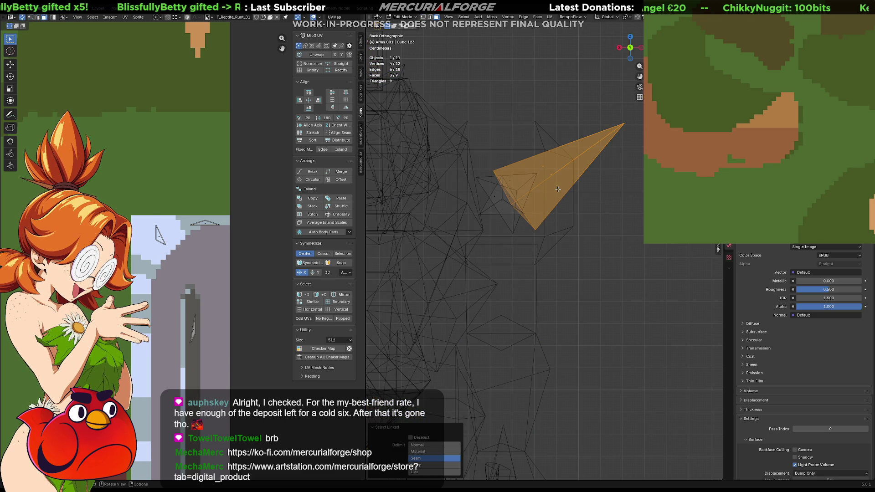
key(x)
click(551, 141)
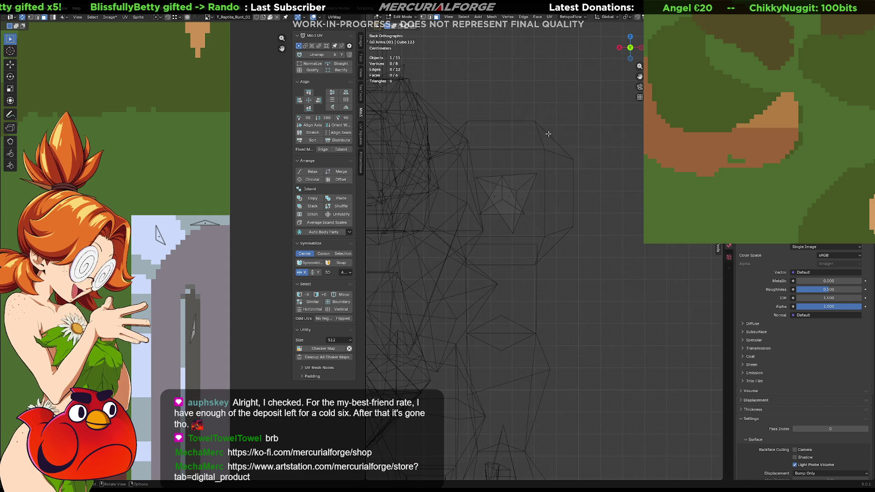
Select the connected thin sliver faces of the remaining spike and delete them.
click(509, 196)
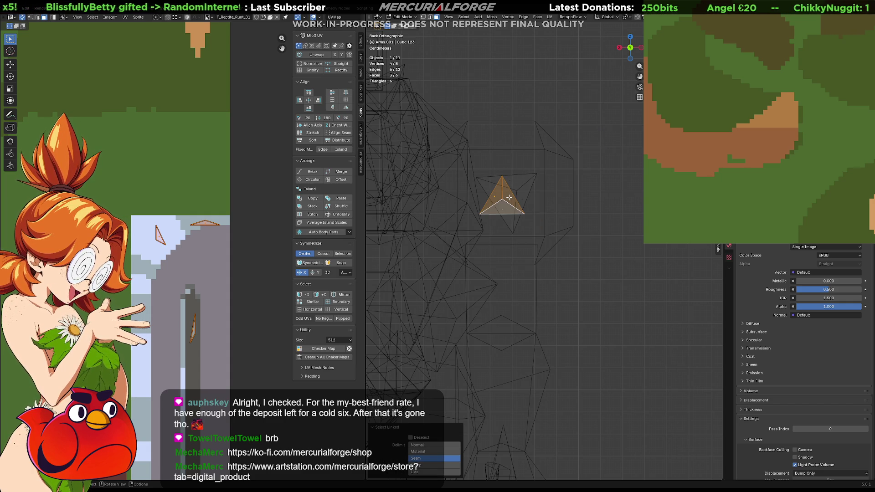
click(523, 195)
key(ctrl+l)
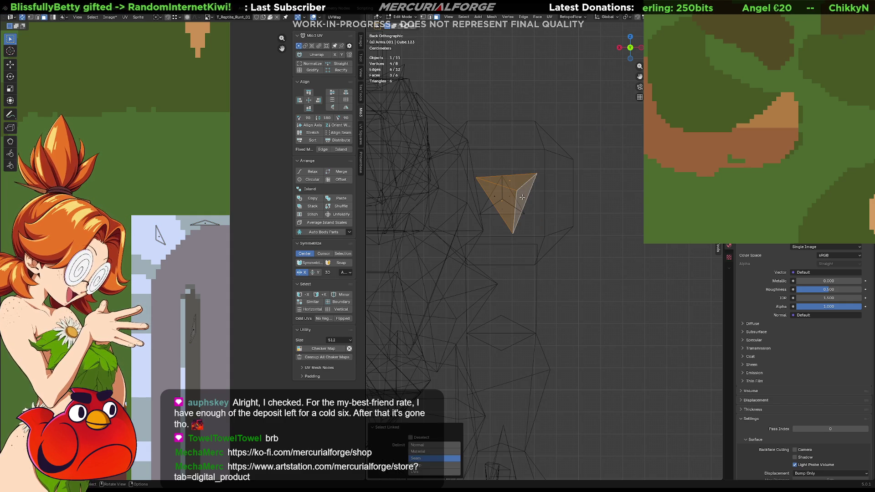
key(x)
click(522, 198)
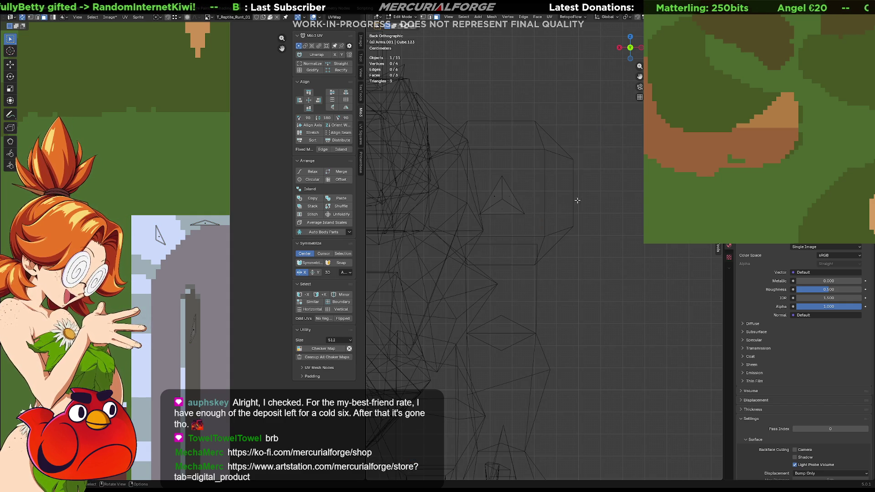
Return to solid shading, select Cube.123 and reopen it in Edit Mode with the spike's UV face selected.
key(Tab)
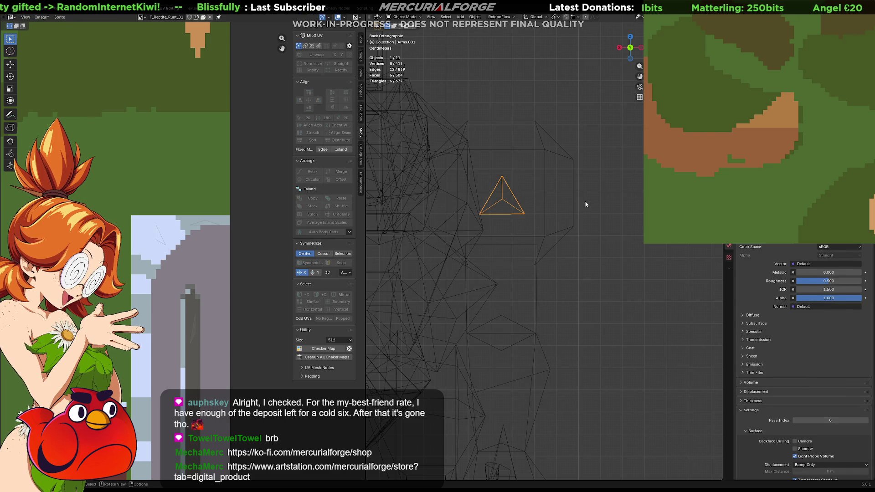
key(shift+z)
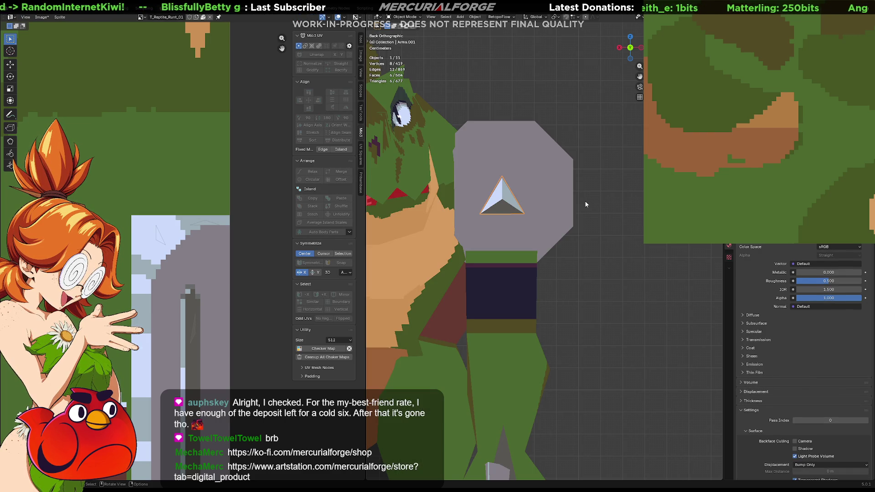
key(KP_Divide)
key(KP_Divide)
mouse_move(574, 200)
middle_down()
mouse_move(549, 216)
mouse_move(560, 230)
mouse_move(570, 212)
middle_up()
key(KP_5)
scroll(547, 212, down, 6)
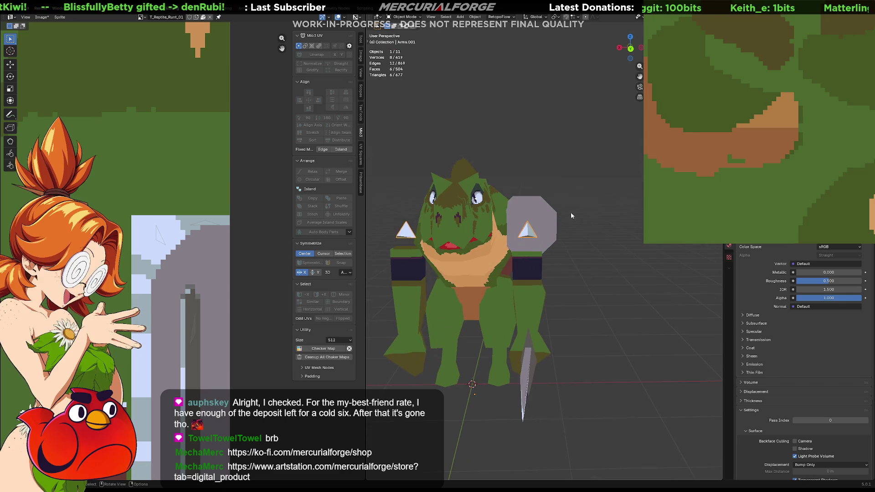
click(528, 235)
scroll(527, 233, up, 5)
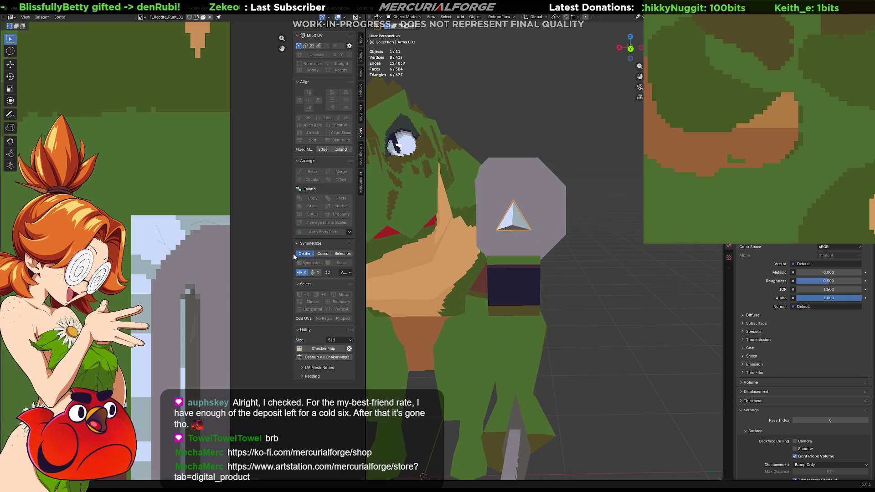
key(Tab)
click(159, 243)
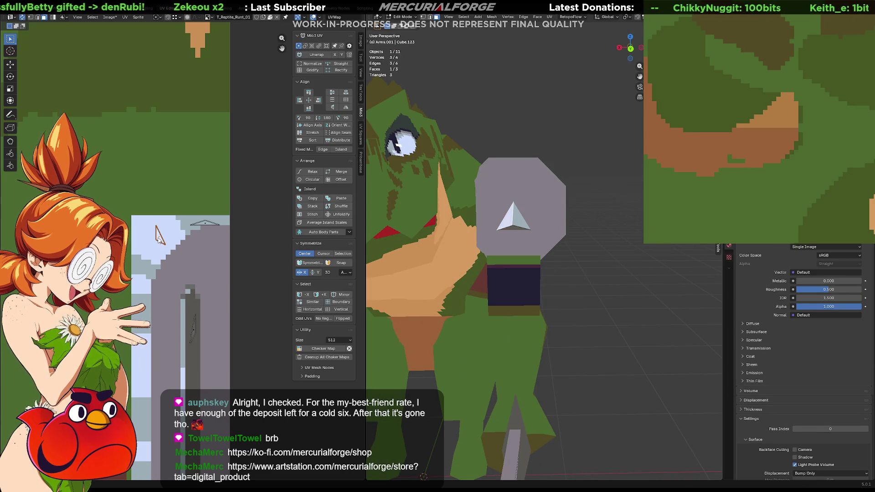
Place the spike's UV face on the grey metal area of the texture.
key(g)
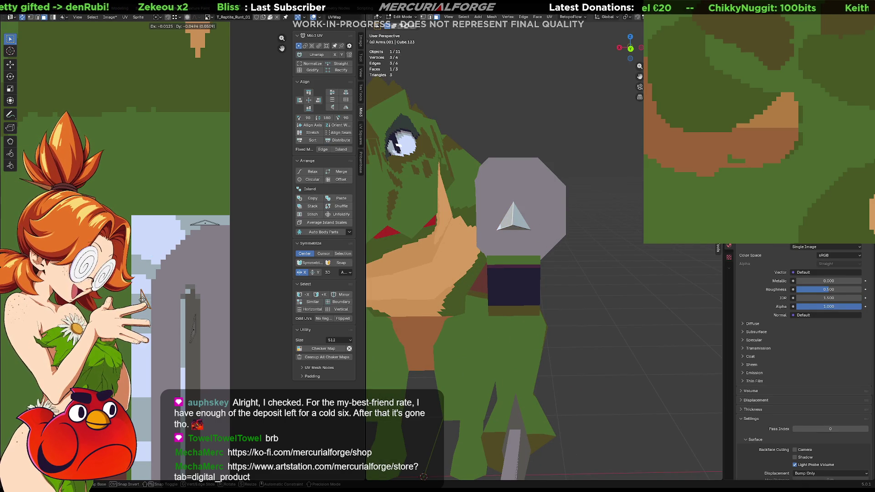
click(137, 314)
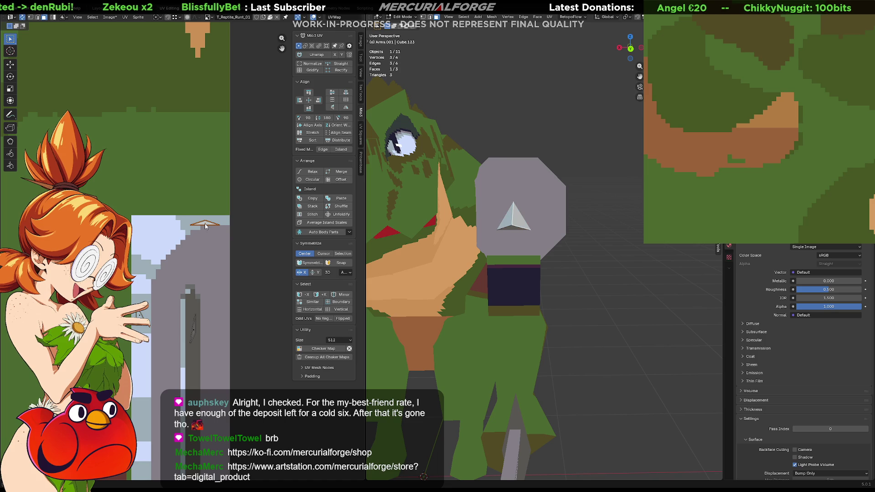
key(g)
click(156, 234)
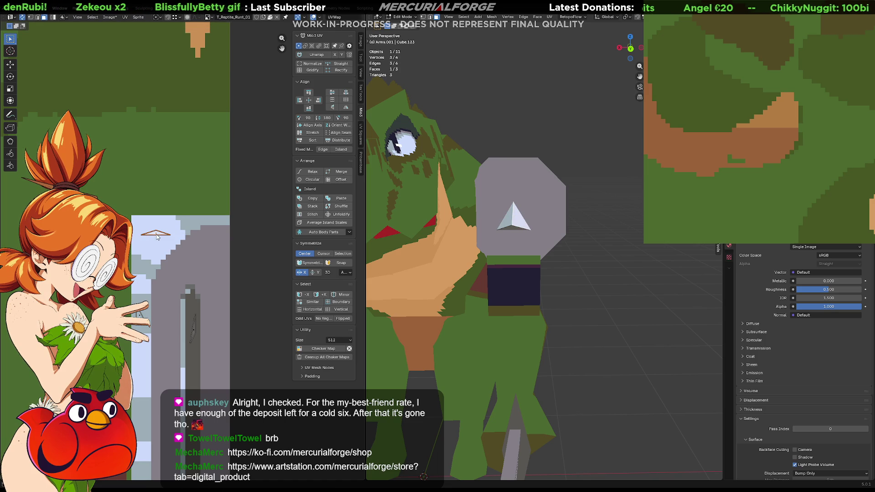
click(588, 248)
scroll(587, 248, down, 3)
Add a Mirror modifier to the shoulder pad, then select Arms.001.
key(Tab)
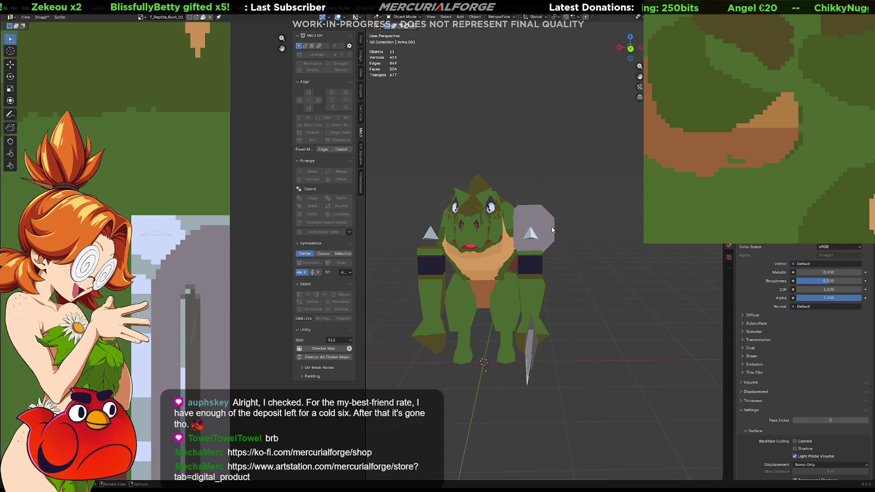
click(545, 230)
key(F3)
text(mirror)
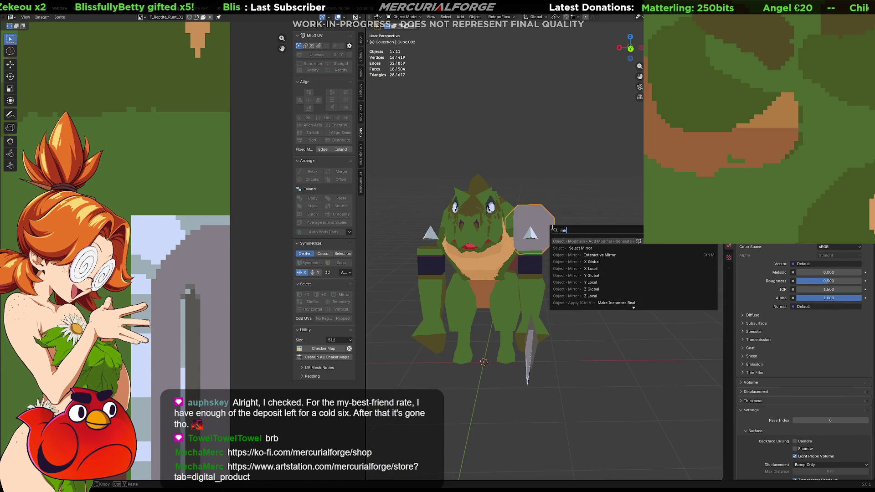
key(Return)
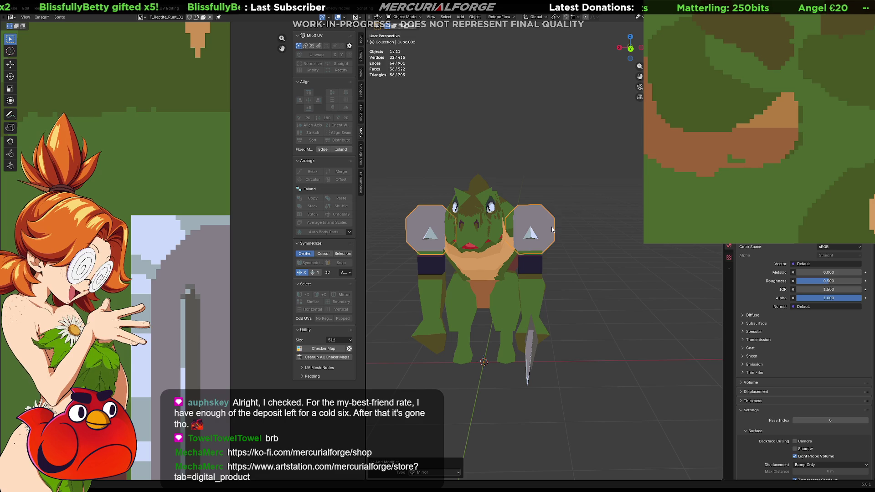
key(ctrl+a)
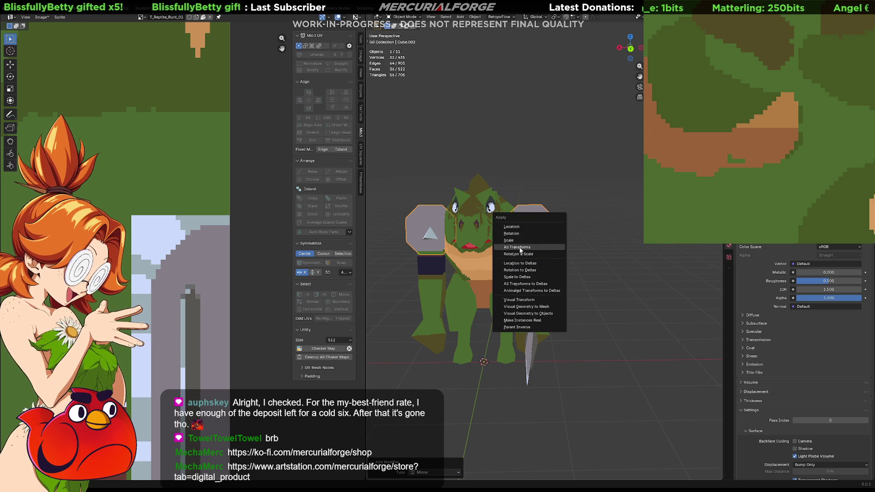
key(Escape)
key(alt+a)
click(543, 242)
mouse_move(589, 245)
middle_down()
mouse_move(488, 255)
mouse_move(537, 255)
mouse_move(631, 232)
mouse_move(584, 236)
mouse_move(566, 254)
mouse_move(572, 248)
middle_up()
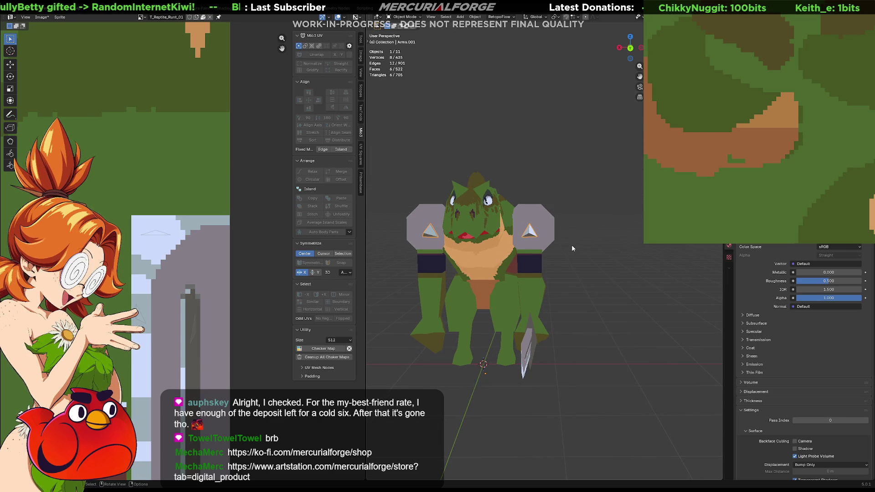
Cancel an initial pad rotation and keep Median Point as the pivot.
key(r)
key(z)
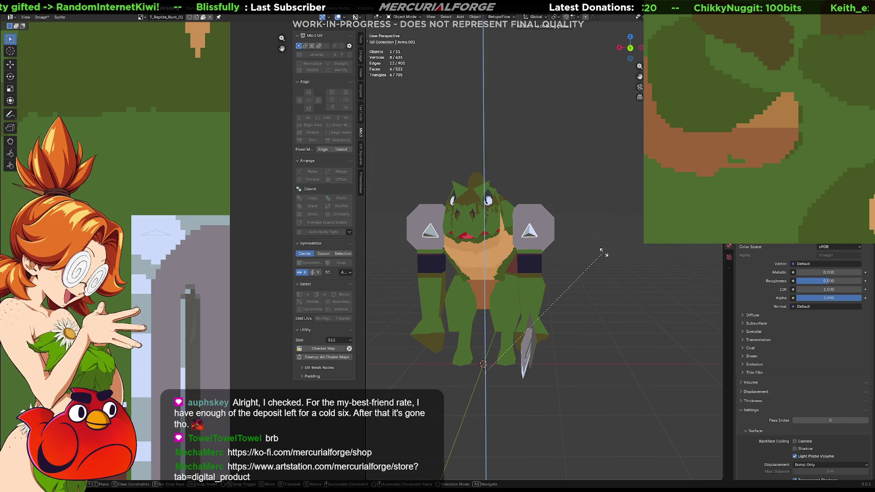
key(x)
key(Escape)
key(KP_Divide)
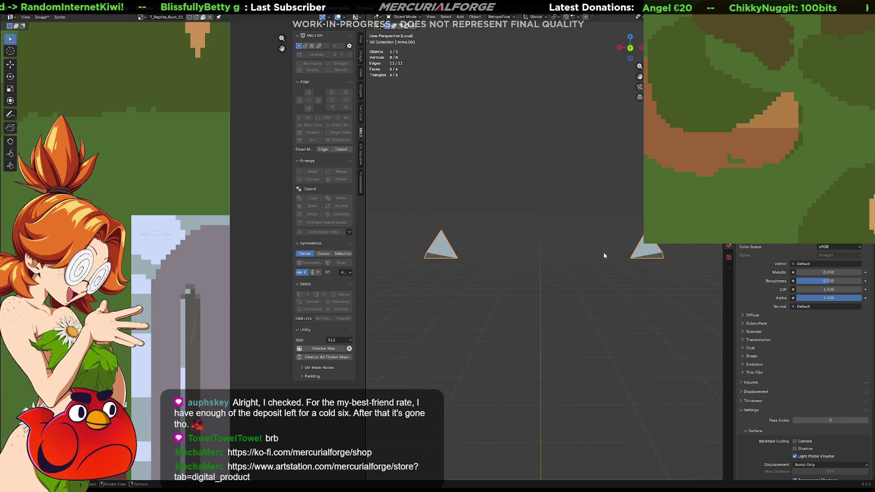
key(KP_Divide)
key(period)
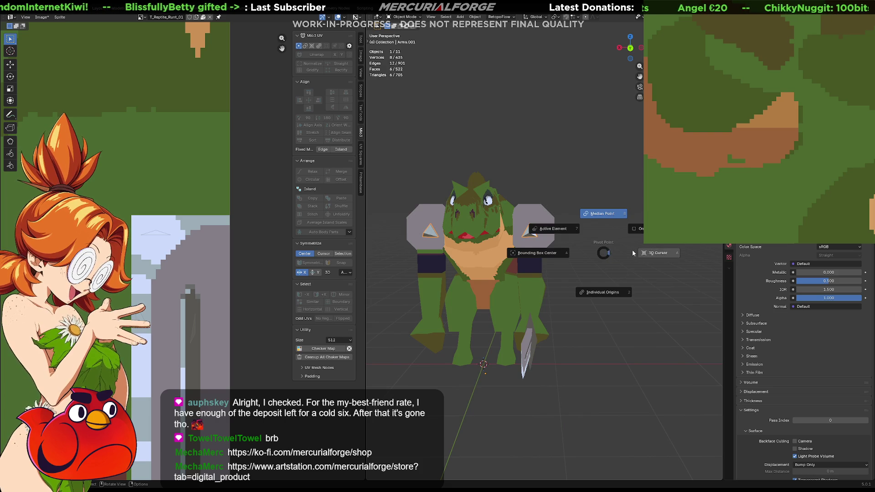
click(597, 228)
Tilt the spike faces around the Y axis in Edit Mode.
key(Tab)
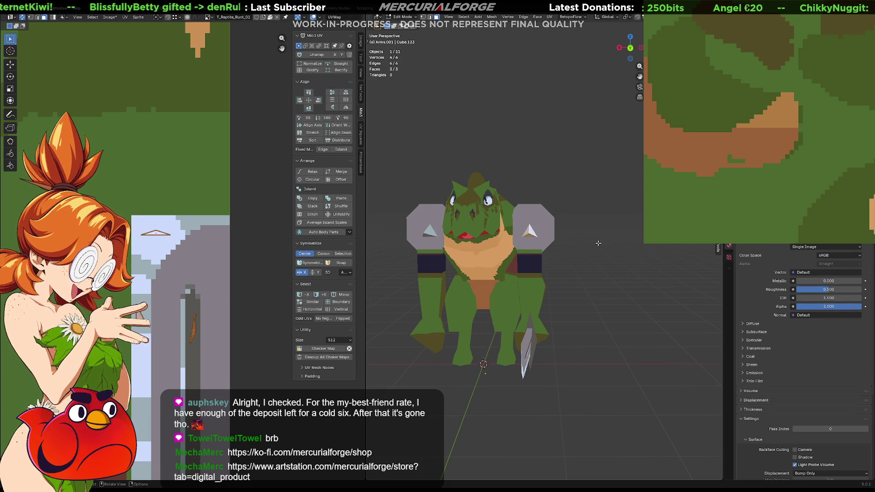
key(r)
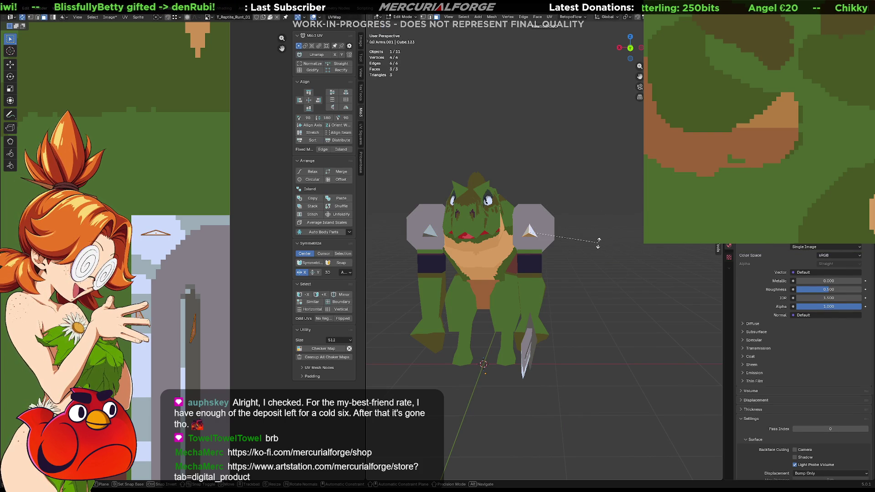
key(z)
key(y)
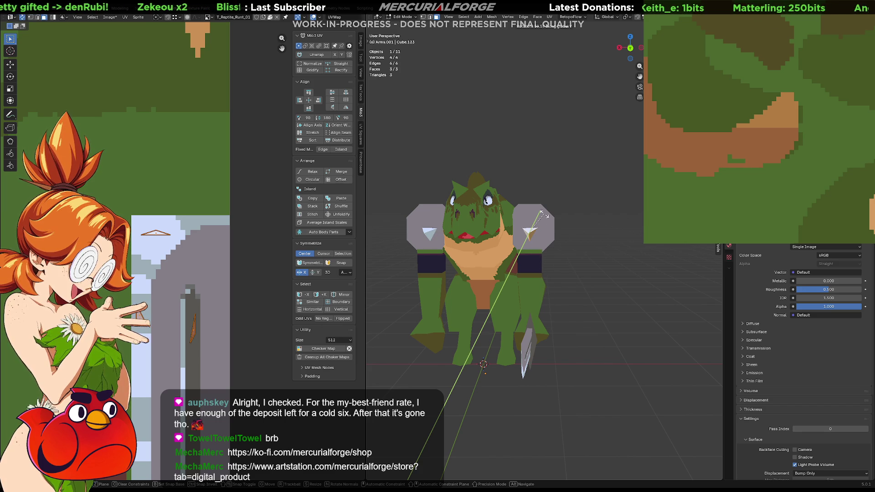
click(578, 250)
click(612, 288)
mouse_move(612, 288)
middle_down()
mouse_move(540, 292)
mouse_move(628, 282)
mouse_move(592, 288)
middle_up()
Move the thin UV sliver triangle onto the grey metal area.
click(198, 333)
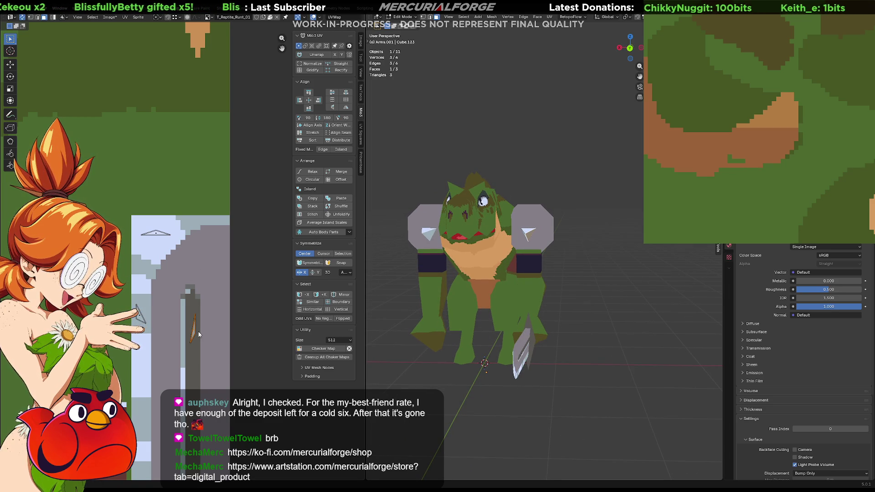
key(g)
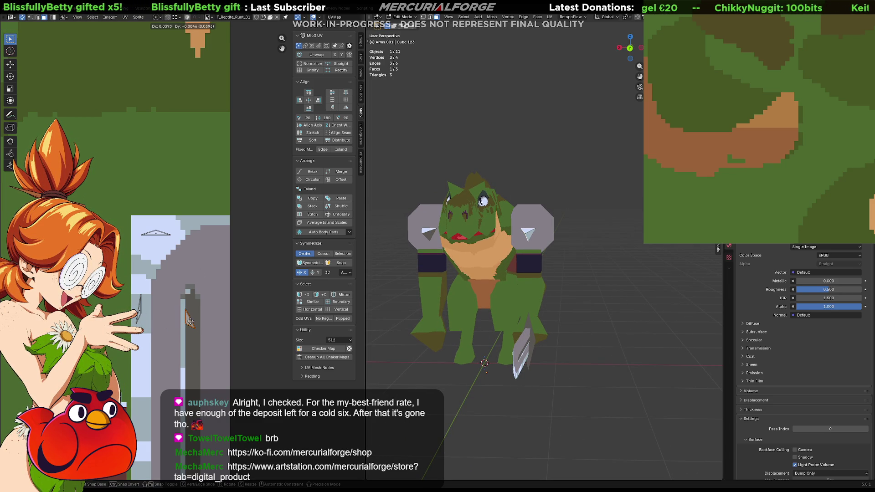
click(190, 322)
click(621, 263)
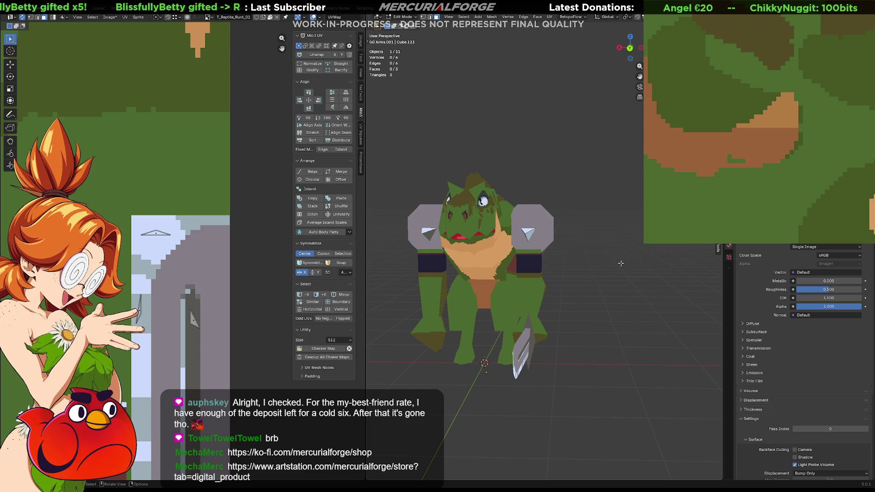
Move the spike's UV triangle onto the light grey metal pixels.
key(Tab)
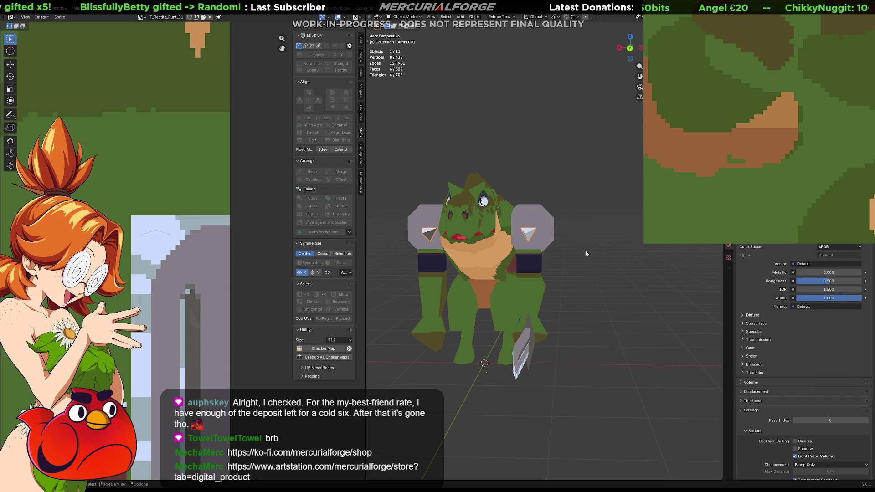
mouse_move(586, 254)
middle_down()
mouse_move(490, 271)
mouse_move(559, 254)
mouse_move(625, 259)
middle_up()
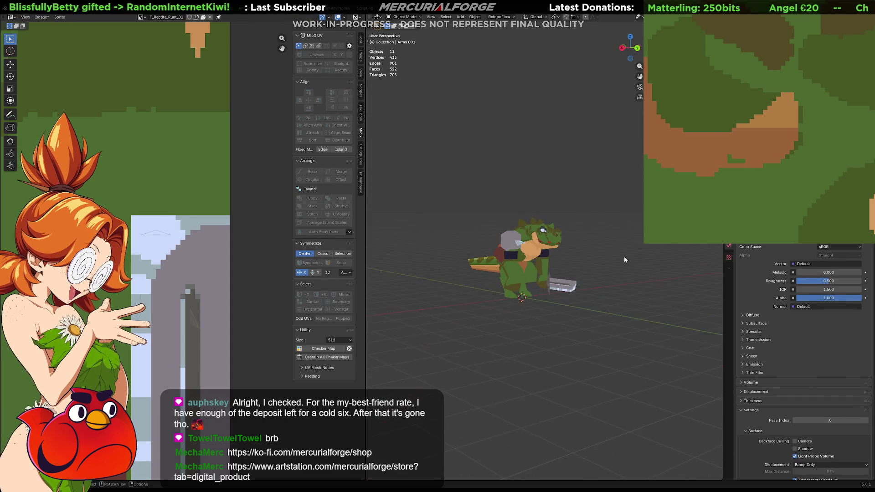
key(KP_Decimal)
key(ctrl+KP_1)
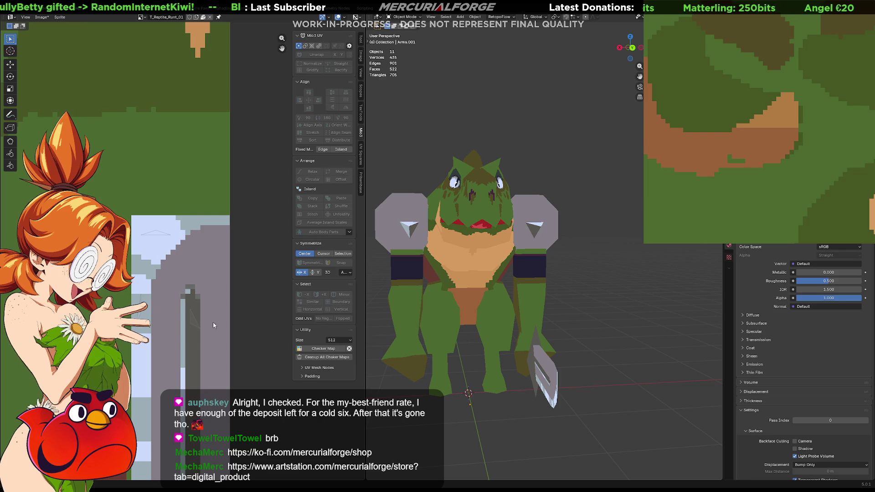
key(Tab)
click(194, 320)
key(g)
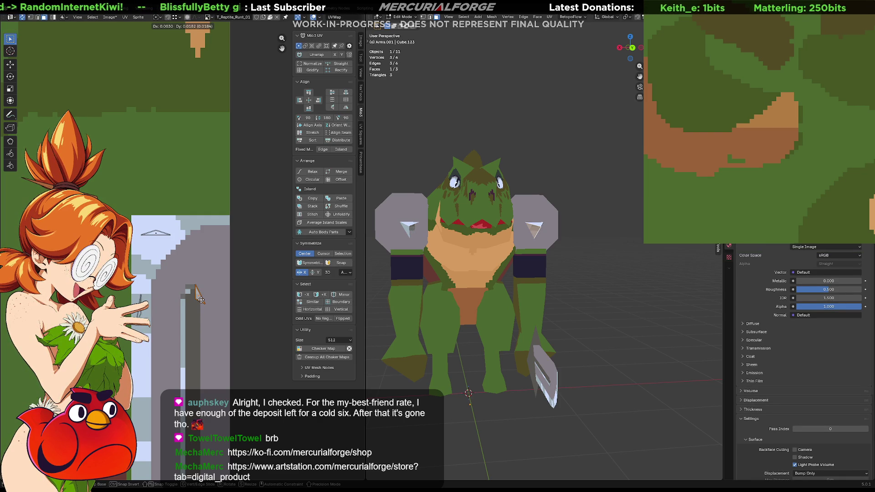
click(207, 288)
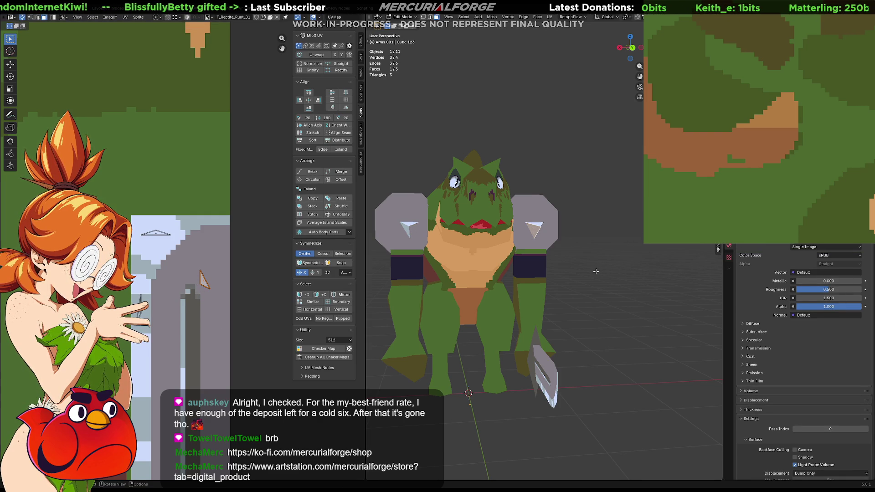
key(Tab)
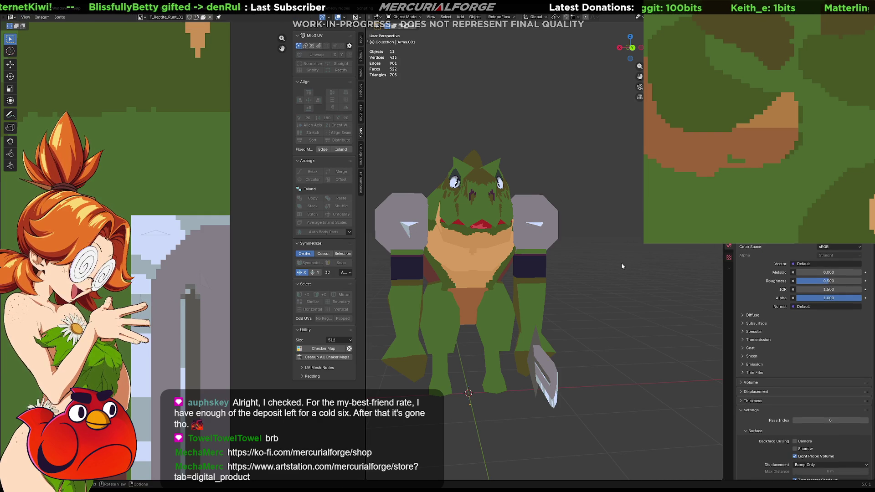
Select the arm spike and view it from around the shoulder.
mouse_move(621, 265)
middle_down()
mouse_move(657, 273)
mouse_move(639, 293)
mouse_move(518, 294)
mouse_move(614, 283)
mouse_move(570, 269)
middle_up()
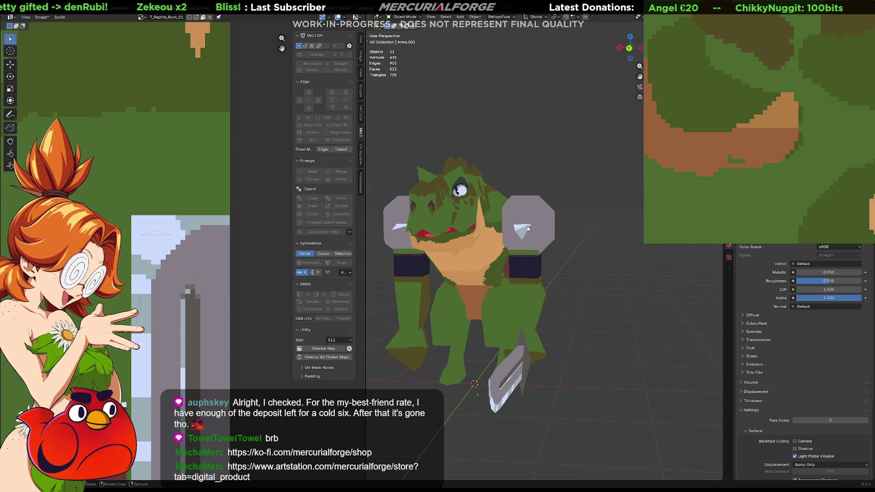
click(400, 227)
middle_drag(492, 255, 530, 257)
middle_drag(513, 259, 513, 250)
Duplicate the shoulder spike, slide the copy along Y, and rotate it around Z.
key(shift+d)
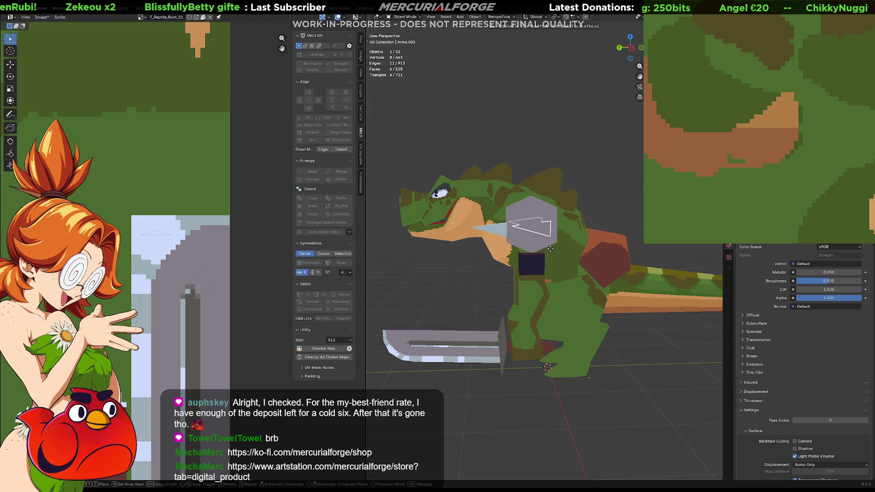
key(y)
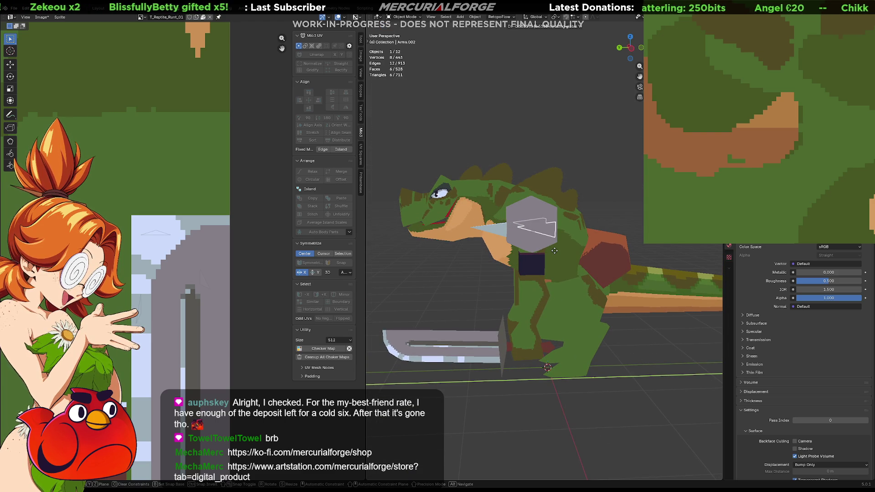
click(551, 250)
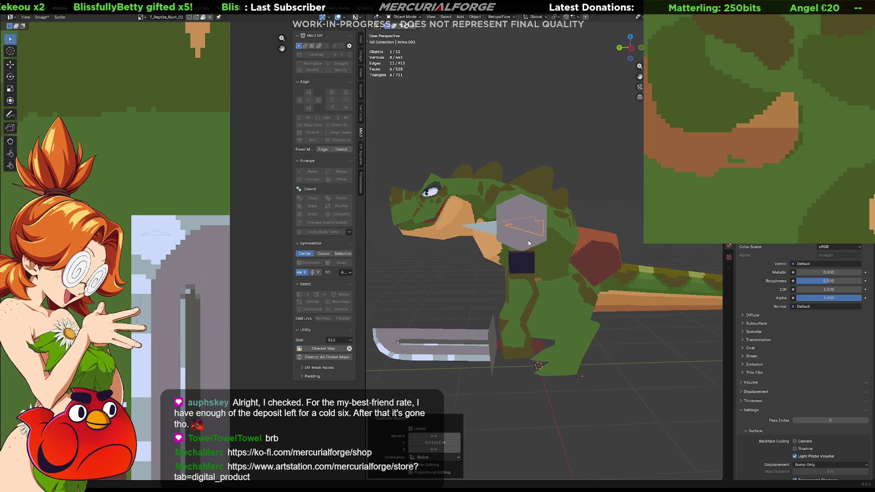
middle_drag(513, 255, 513, 260)
key(r)
key(z)
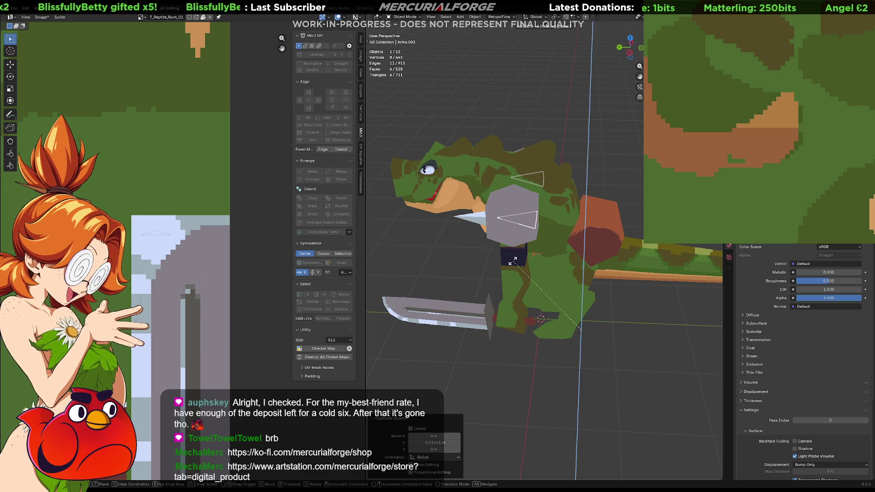
click(512, 261)
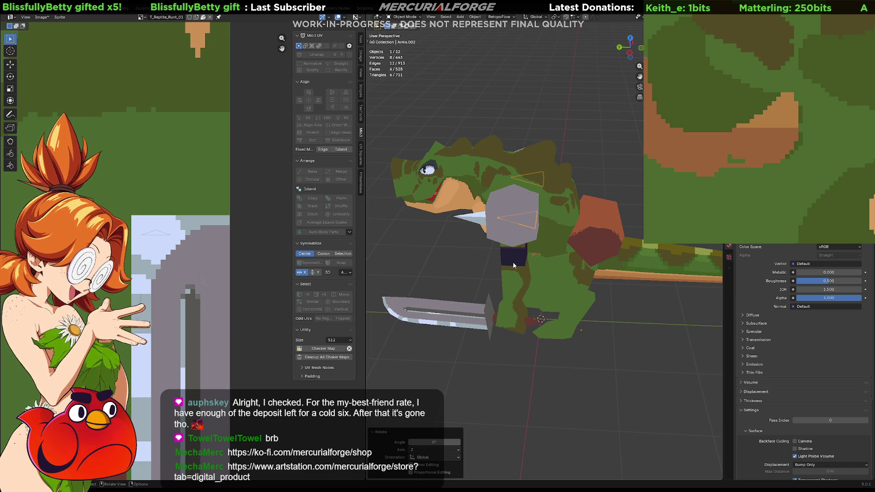
Flip the duplicated spike's geometry 180° around Z in Edit Mode.
key(Tab)
key(Tab)
key(a)
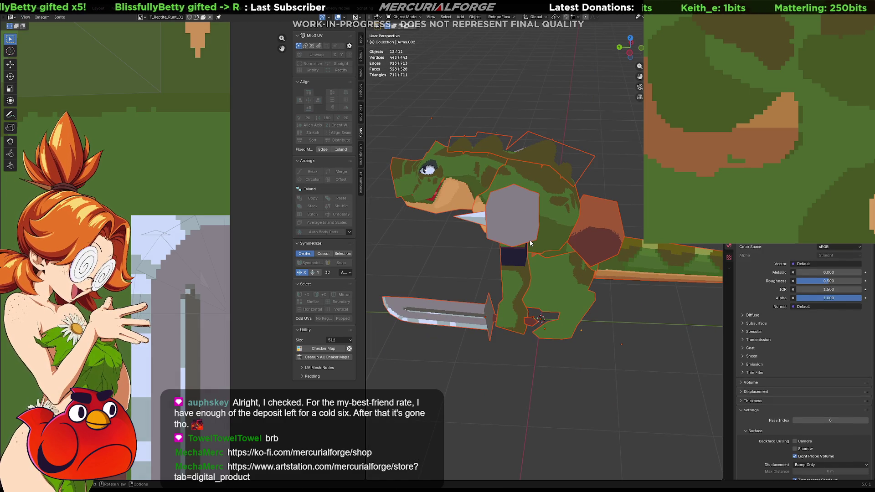
click(529, 239)
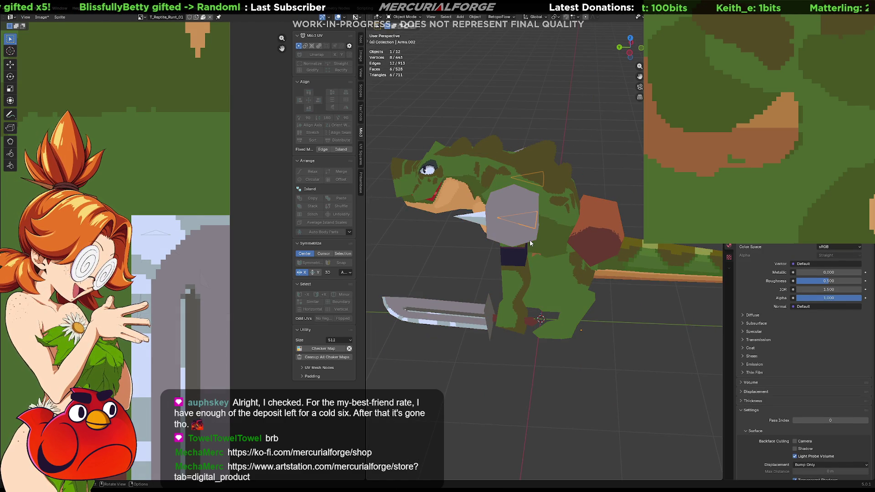
key(Tab)
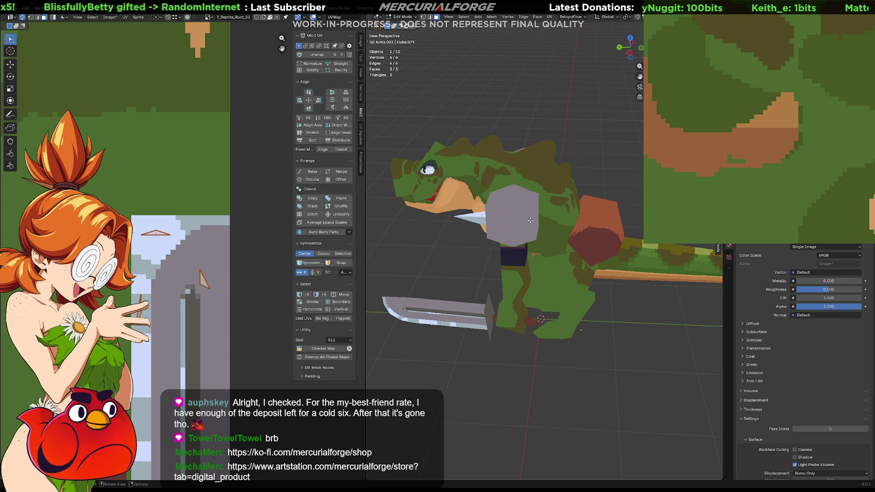
key(r)
key(z)
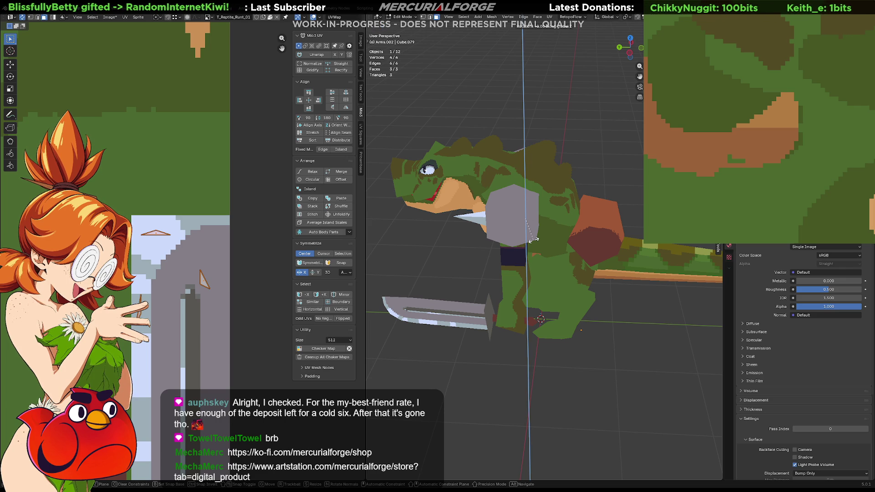
key(Return)
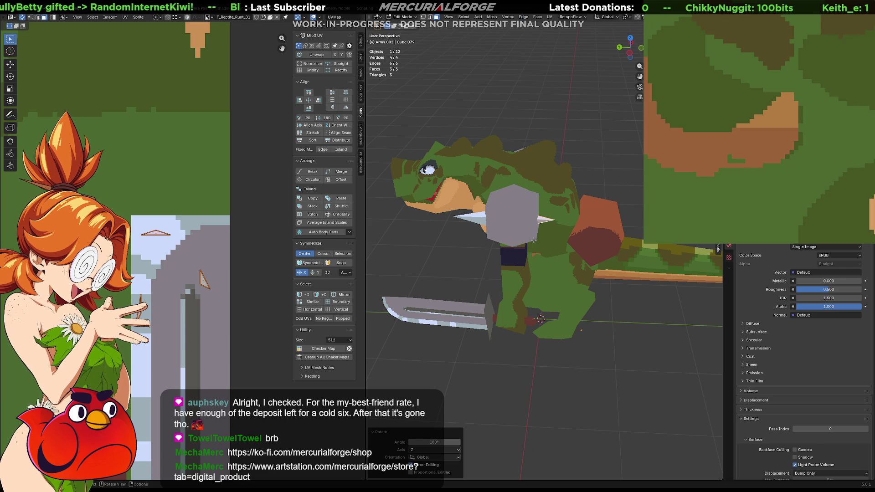
Move the flipped spike along Y onto the pad's opposite side.
key(g)
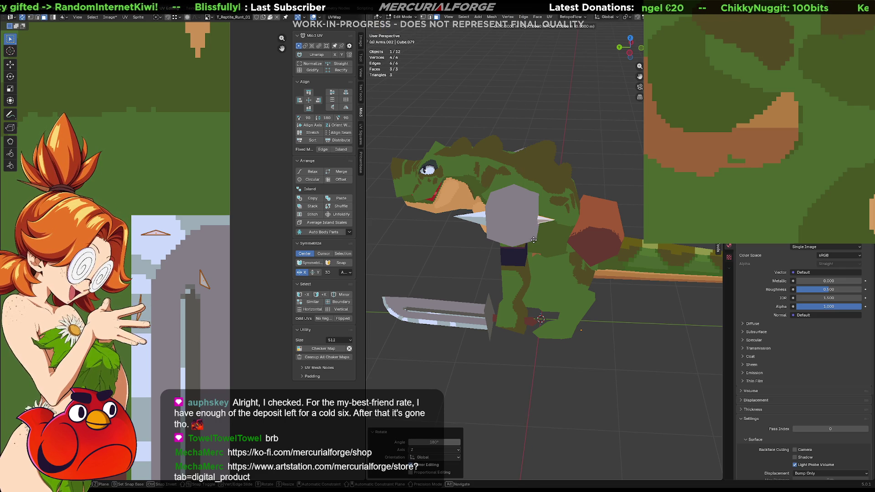
key(y)
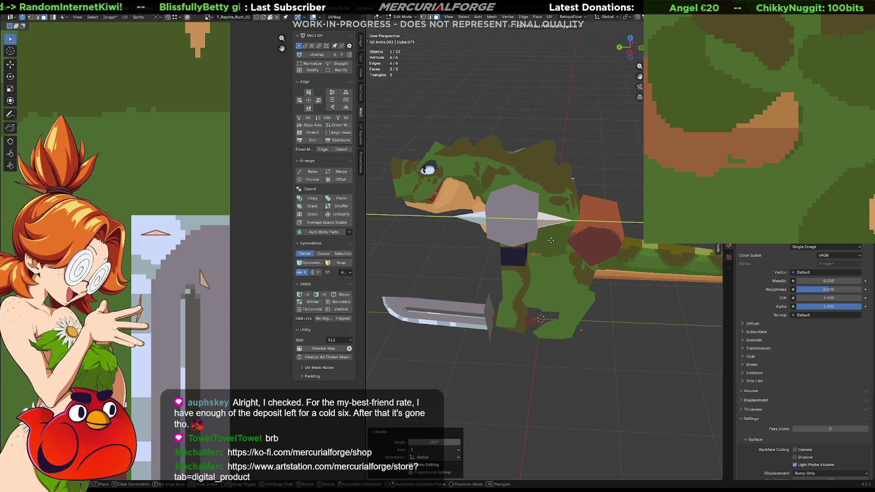
click(551, 240)
click(601, 176)
mouse_move(602, 175)
middle_down()
mouse_move(471, 215)
mouse_move(487, 207)
mouse_move(495, 253)
mouse_move(586, 254)
middle_up()
key(Tab)
Raise the Arms.002 spike slightly along Z, then duplicate it again.
key(Tab)
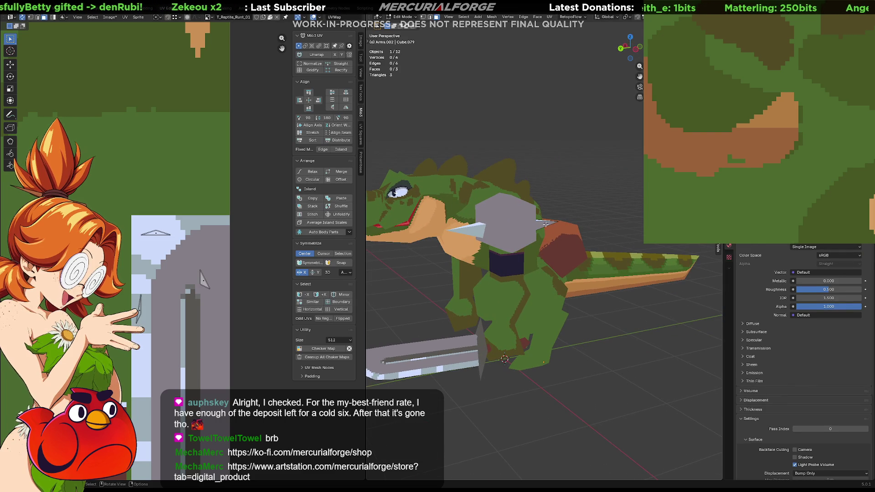
key(Tab)
click(543, 226)
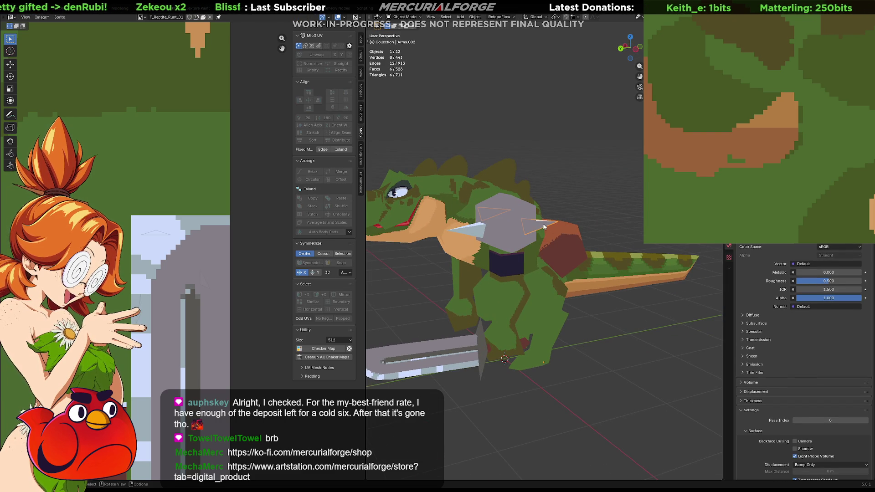
key(g)
key(z)
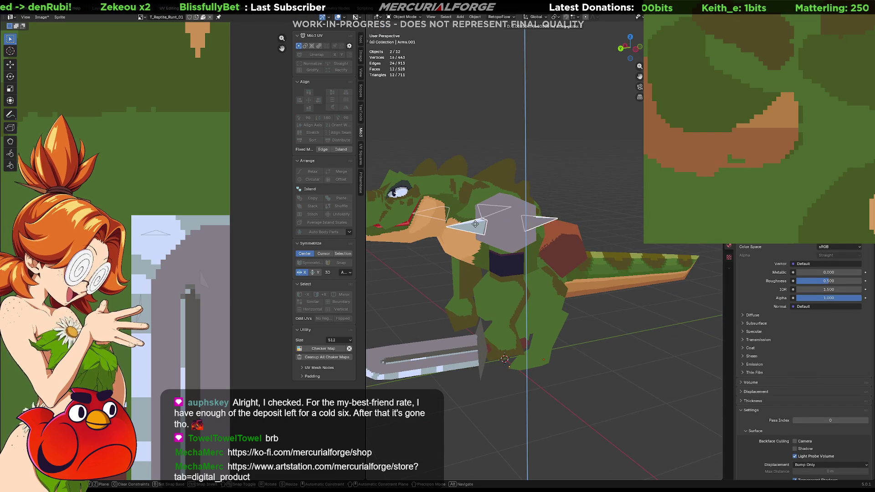
click(489, 226)
click(542, 220)
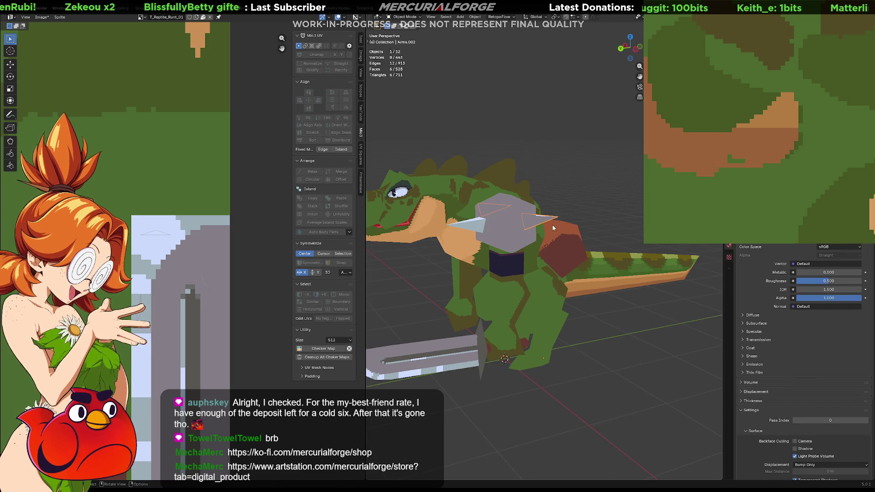
middle_drag(542, 220, 527, 240)
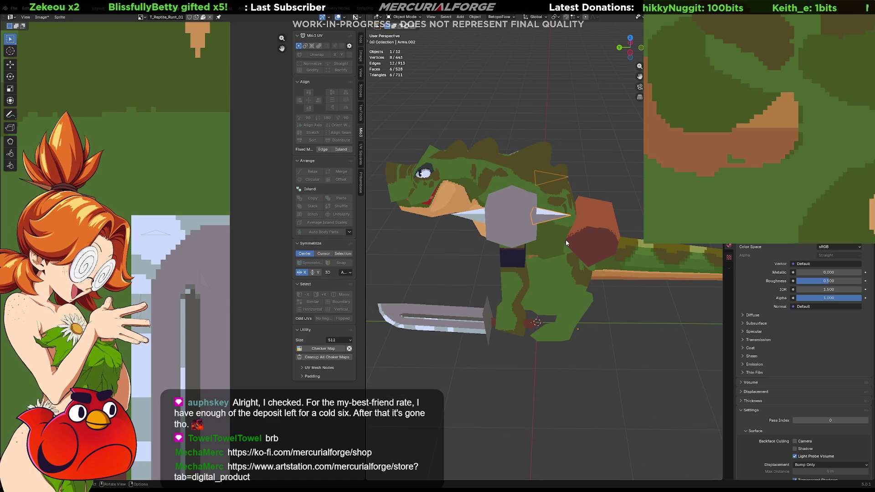
key(shift+d)
Place the new spike copy on the shoulder pad along Y.
key(y)
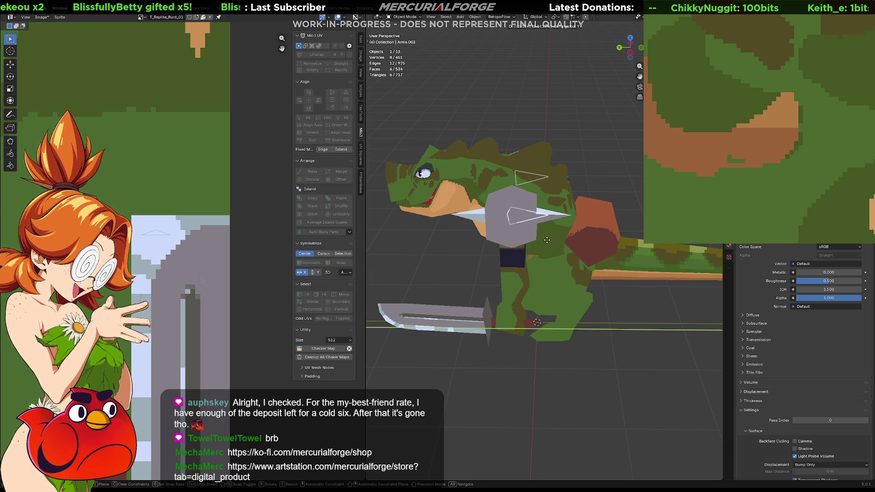
click(546, 242)
key(r)
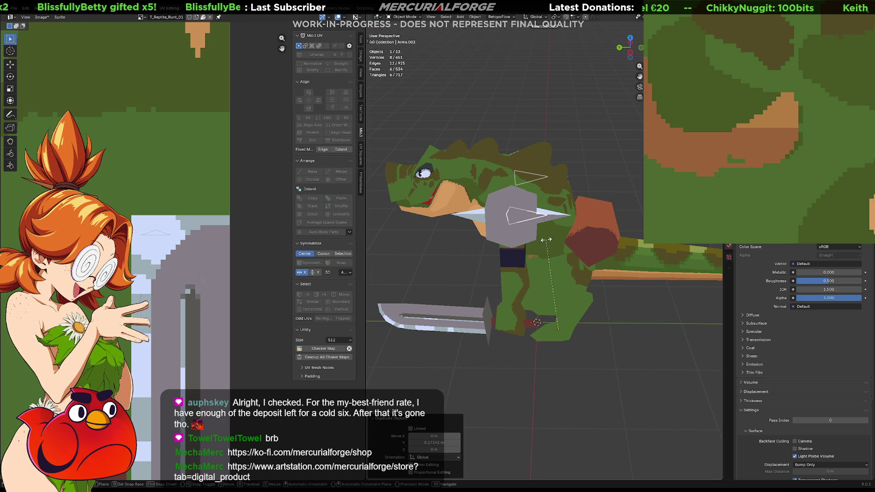
right_click(546, 239)
In Edit Mode, rotate all the spike geometry around Z and slide it along X.
key(Tab)
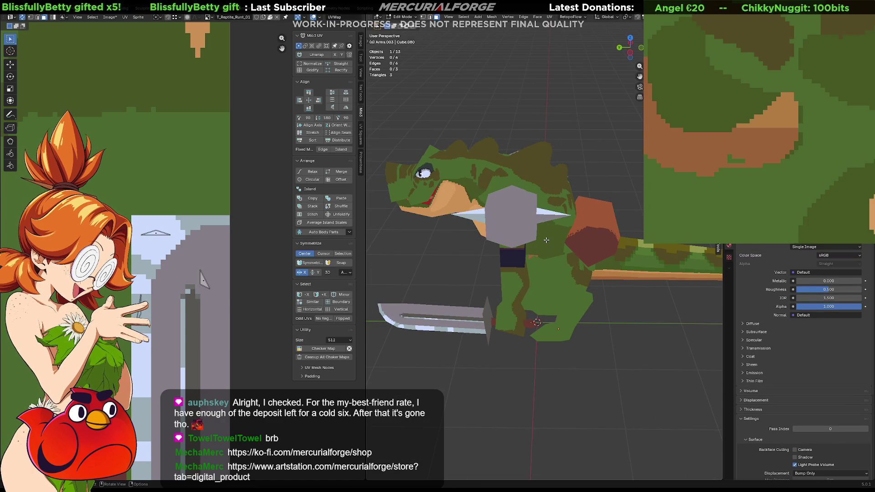
key(a)
key(r)
key(z)
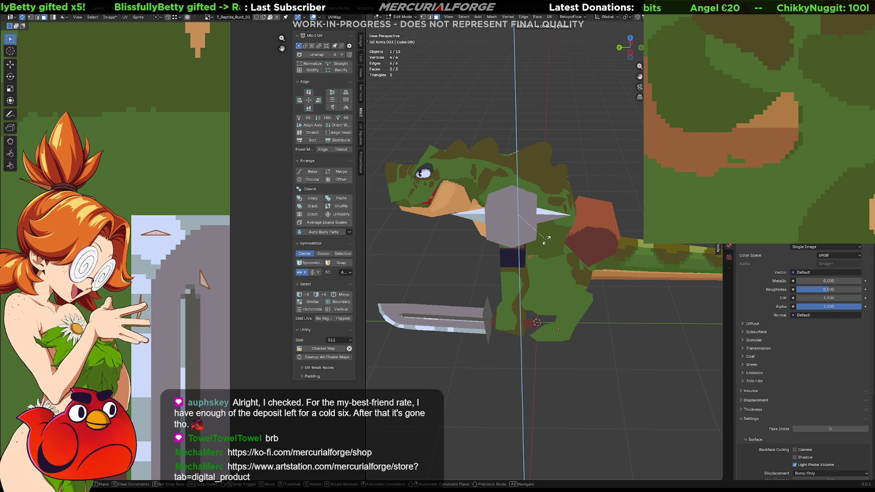
key(Return)
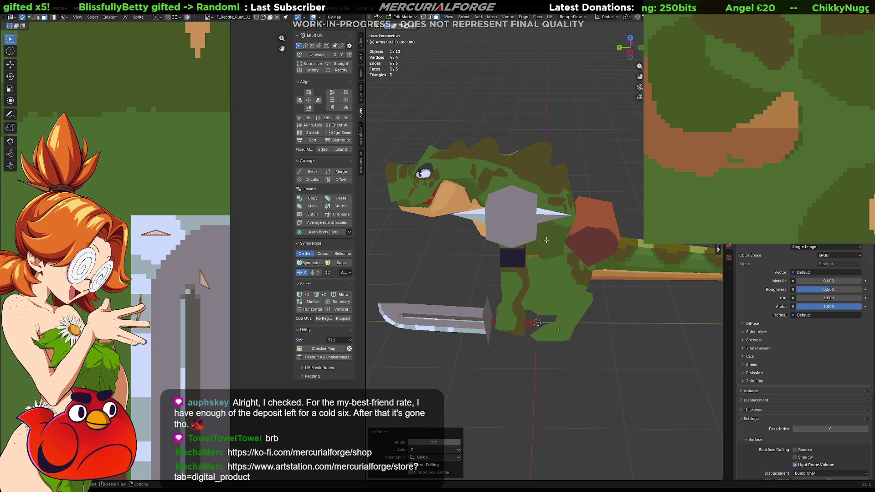
key(g)
key(x)
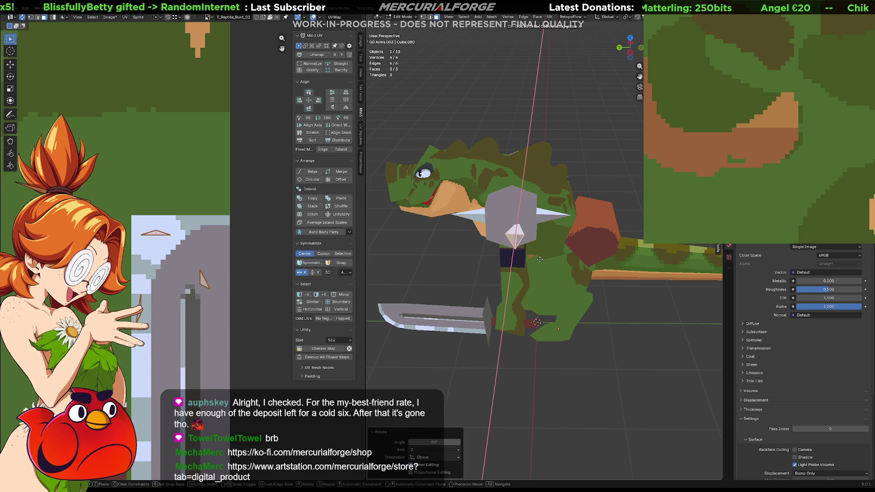
click(539, 261)
Flip the spike piece 180° around Z and shift it sideways along X into place.
text(r)
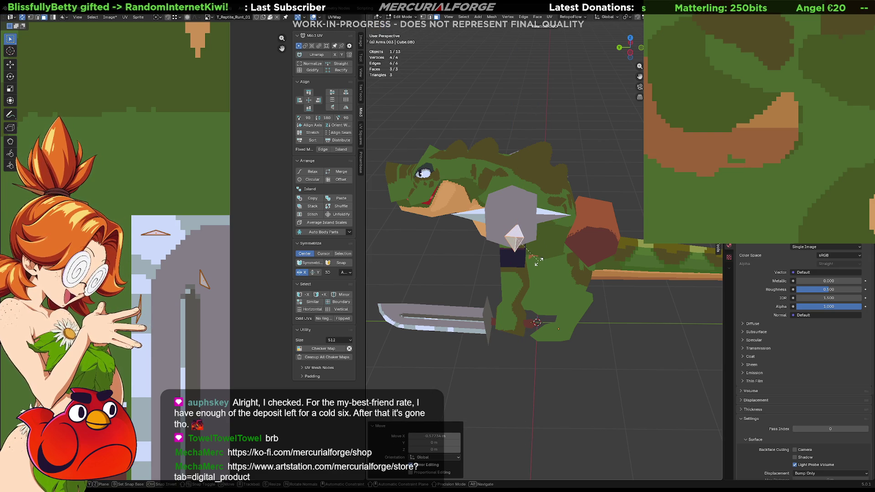
text(z180)
key(Return)
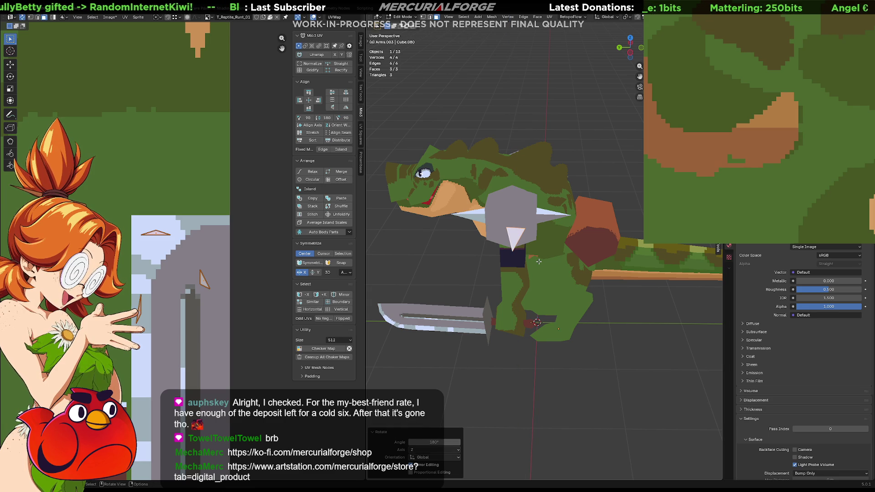
key(g)
key(y)
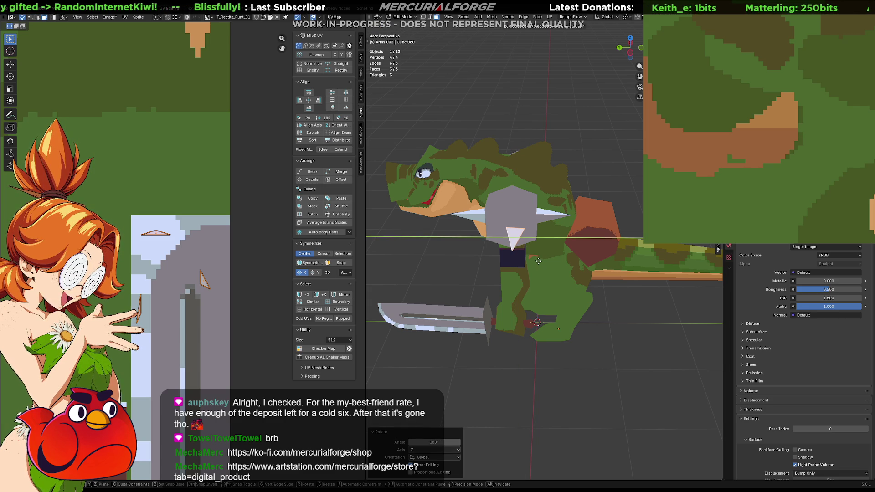
right_click(532, 259)
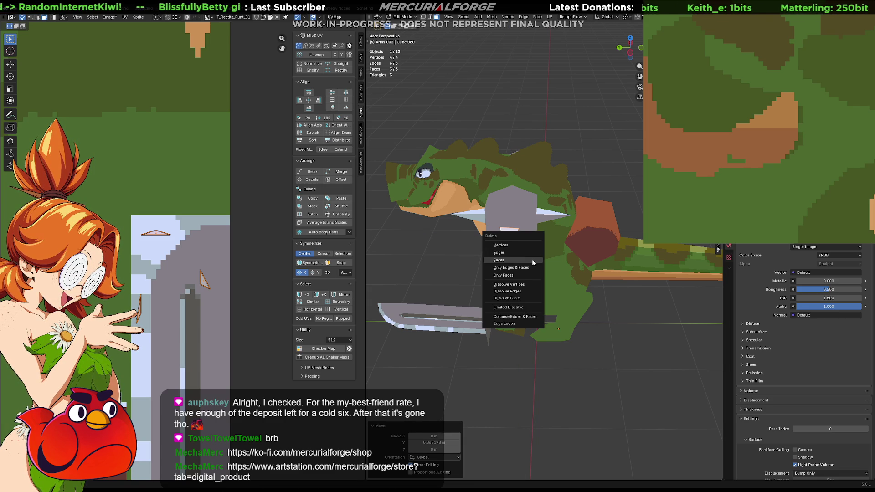
key(Escape)
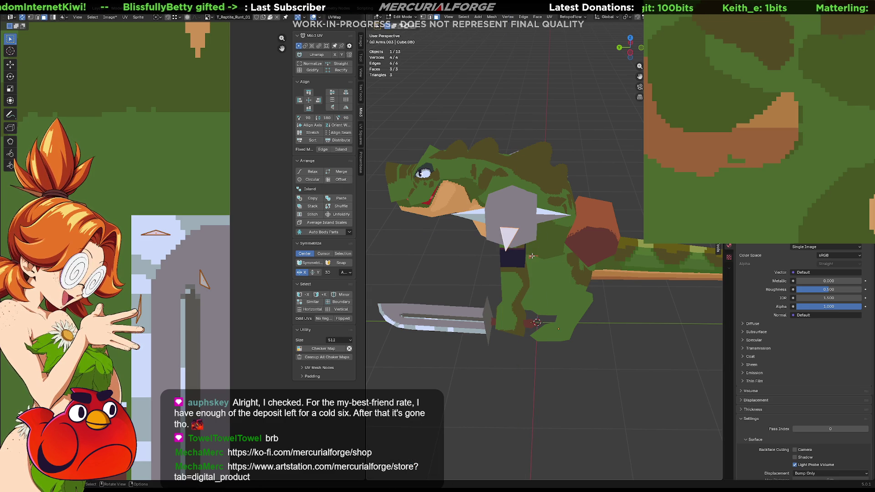
key(g)
key(x)
click(532, 247)
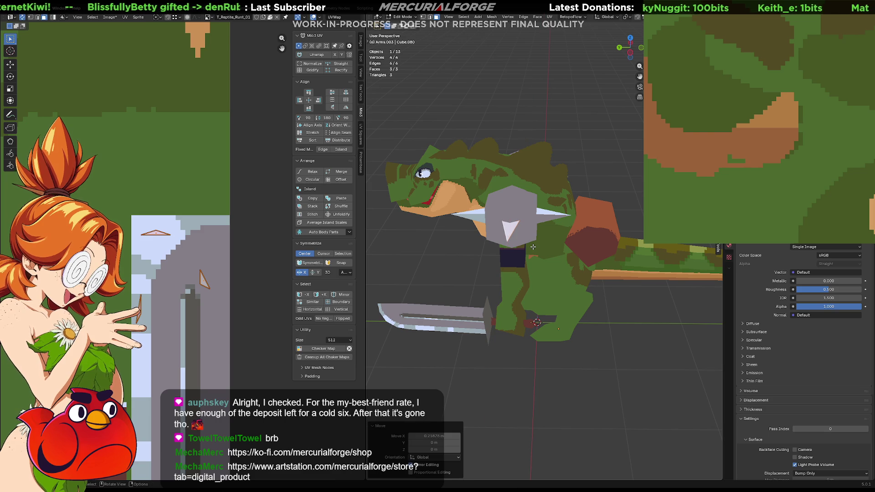
mouse_move(533, 247)
middle_down()
mouse_move(605, 219)
mouse_move(610, 229)
mouse_move(586, 257)
mouse_move(584, 330)
mouse_move(548, 264)
middle_up()
Nudge the spike's UV island slightly on the texture atlas.
click(202, 280)
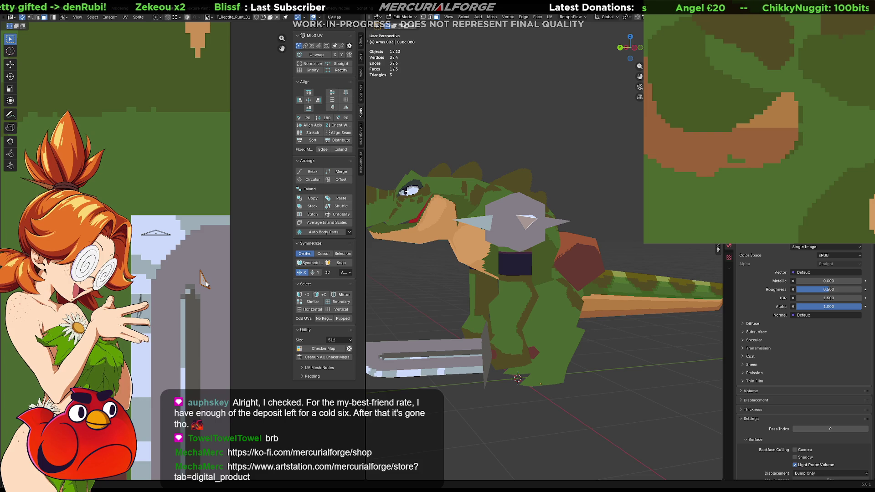
drag(204, 285, 199, 278)
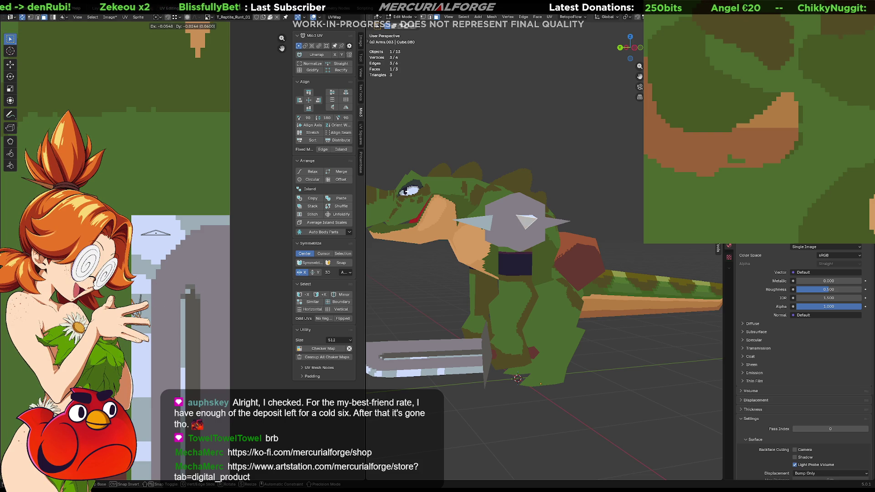
drag(142, 314, 143, 315)
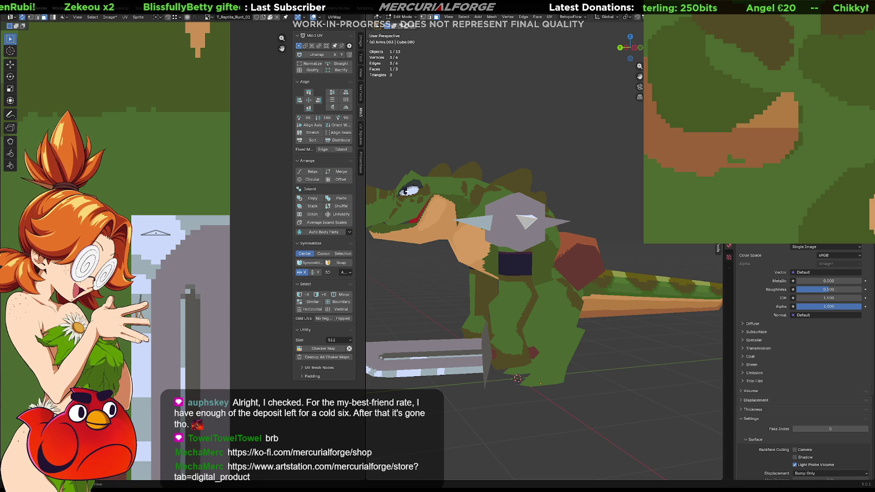
mouse_move(609, 202)
middle_down()
mouse_move(747, 205)
mouse_move(497, 213)
mouse_move(540, 261)
middle_up()
click(497, 214)
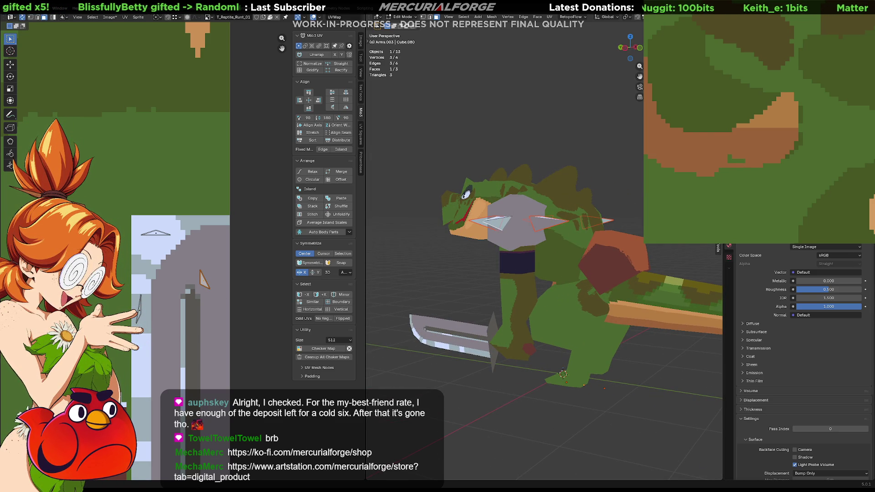
middle_drag(556, 248, 584, 241)
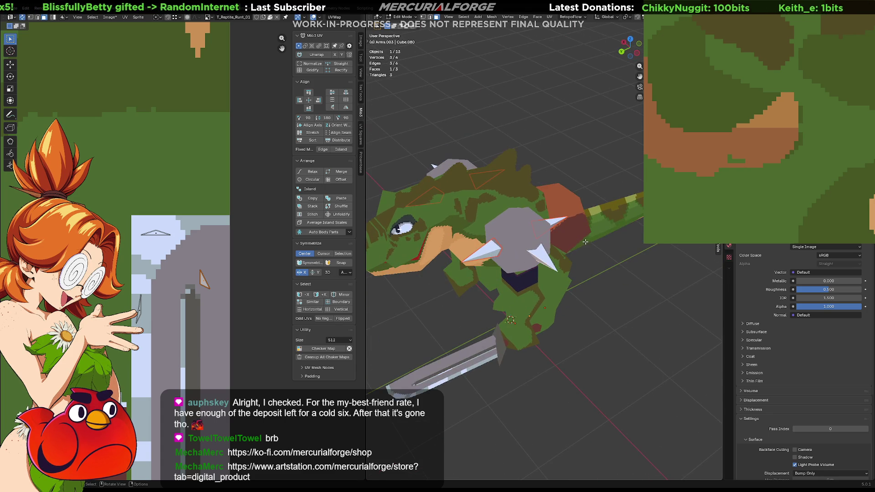
Delete the two extra spike objects and adjust the lower spike triangle's UVs.
key(Tab)
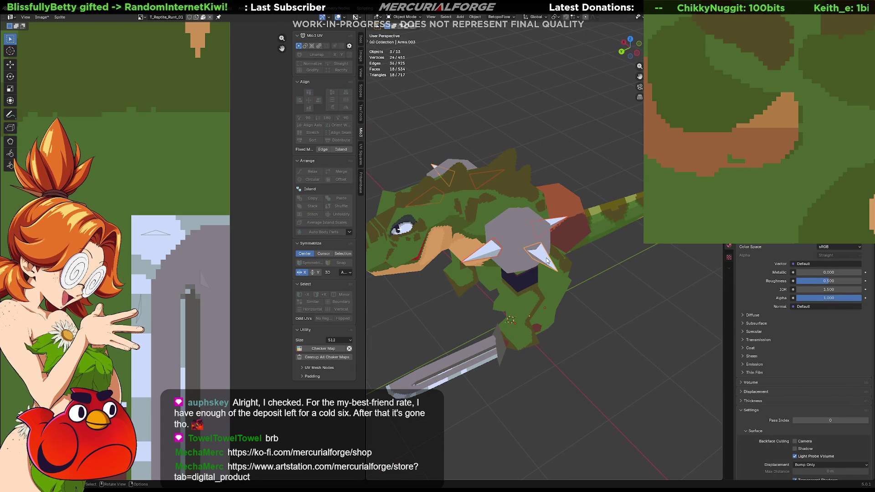
key(Delete)
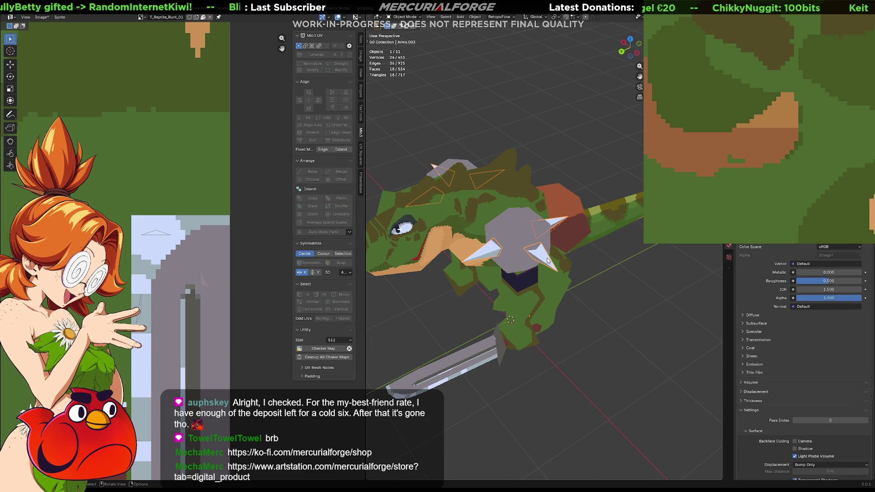
key(Tab)
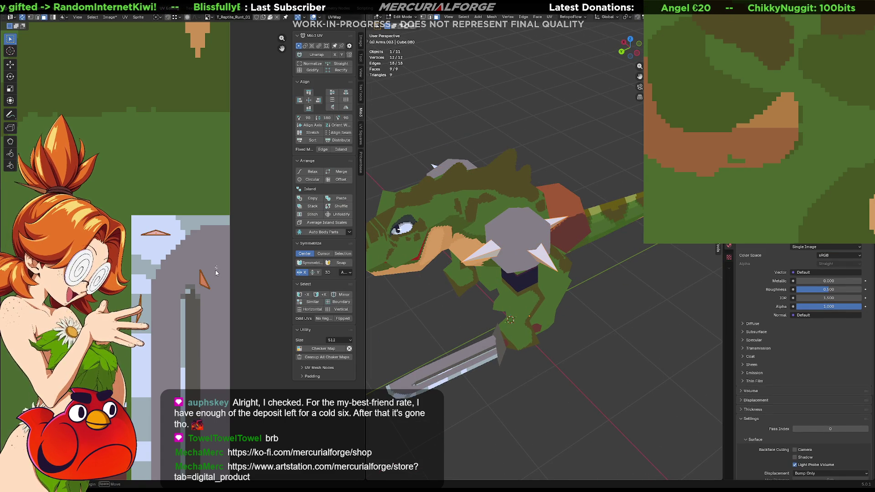
mouse_move(216, 273)
mouse_down()
mouse_move(192, 298)
mouse_move(157, 305)
mouse_move(166, 310)
mouse_up()
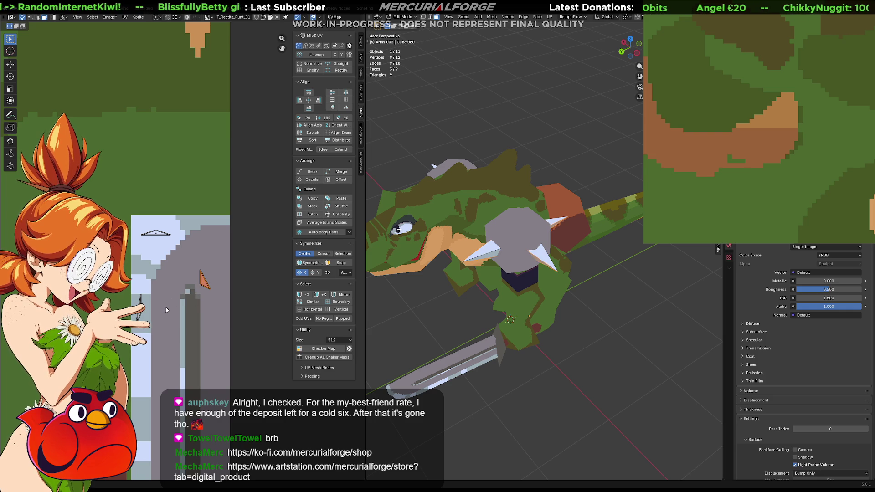
key(ctrl+v)
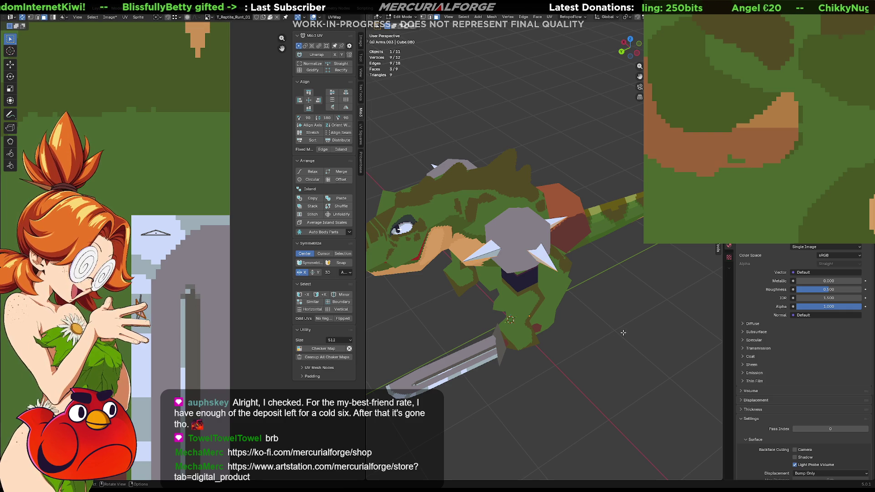
key(Tab)
mouse_move(609, 329)
middle_down()
mouse_move(606, 290)
mouse_move(572, 282)
mouse_move(579, 289)
mouse_move(559, 291)
mouse_move(581, 269)
mouse_move(590, 271)
middle_up()
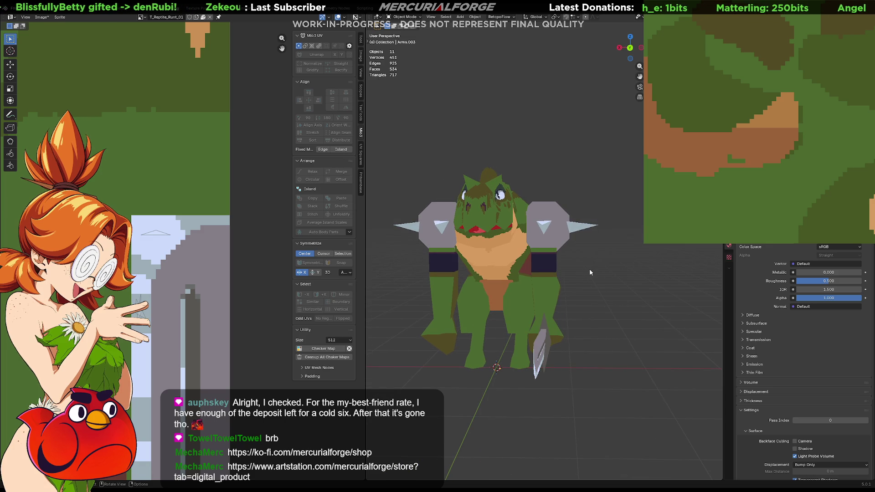
Select the shoulder pads and switch to a front orthographic view.
click(563, 243)
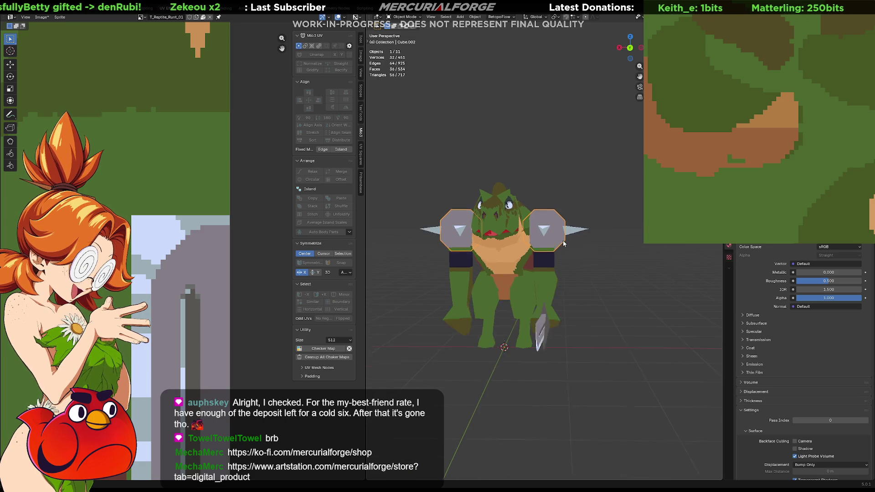
scroll(563, 243, down, 4)
scroll(701, 304, up, 3)
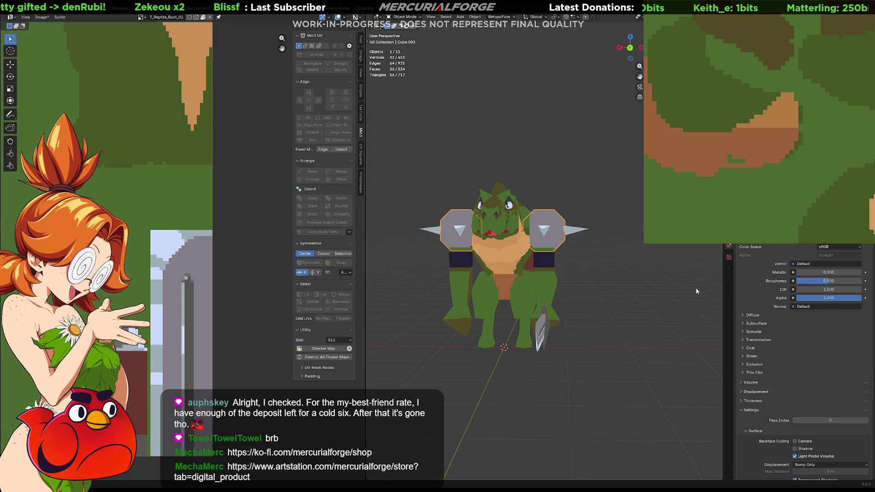
key(KP_1)
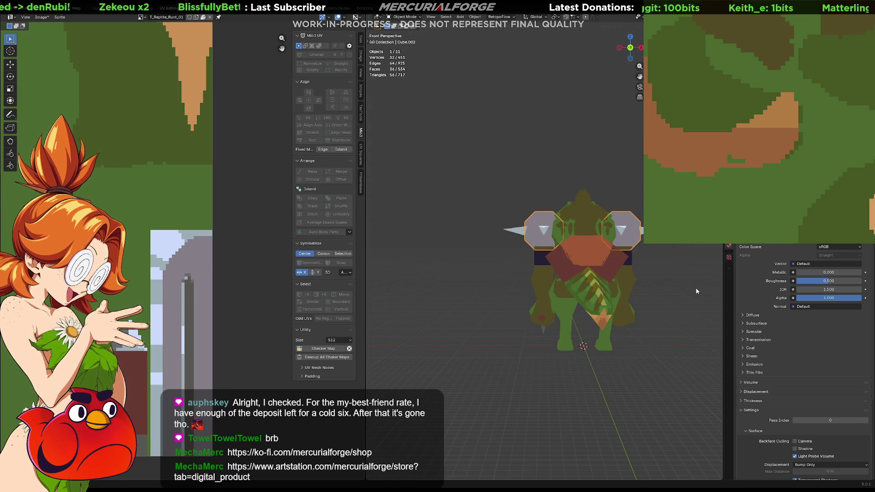
key(KP_5)
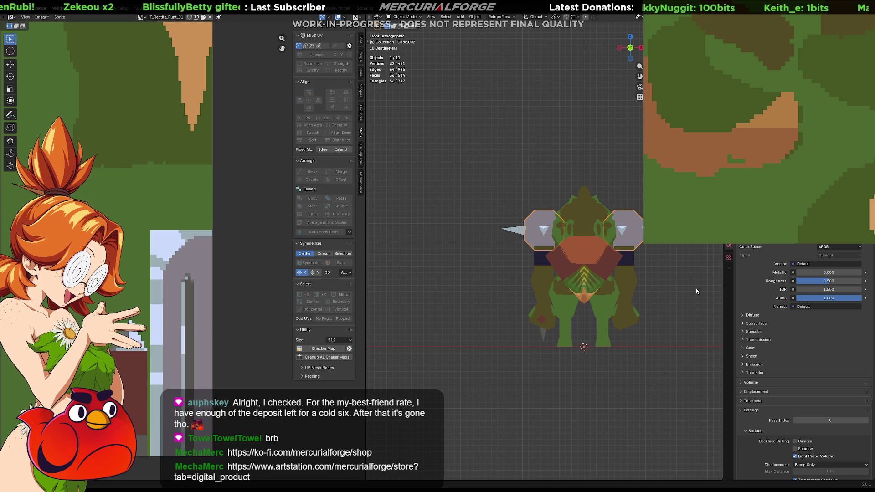
key(a)
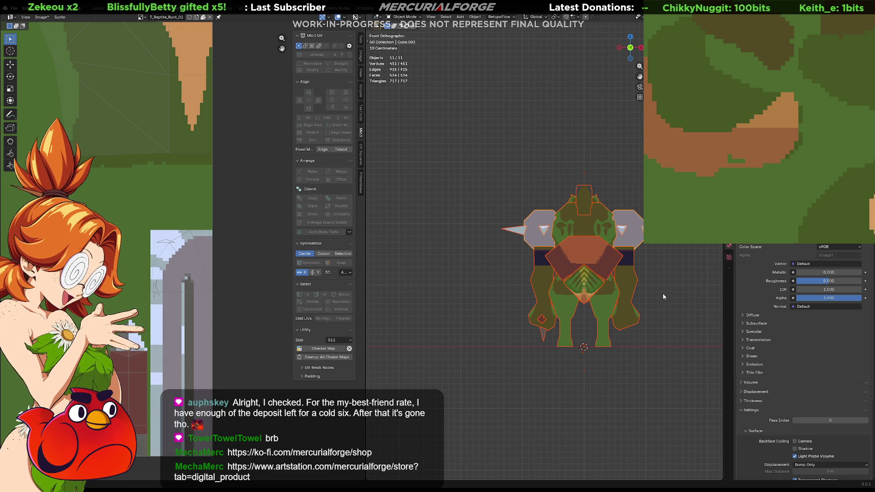
key(alt+a)
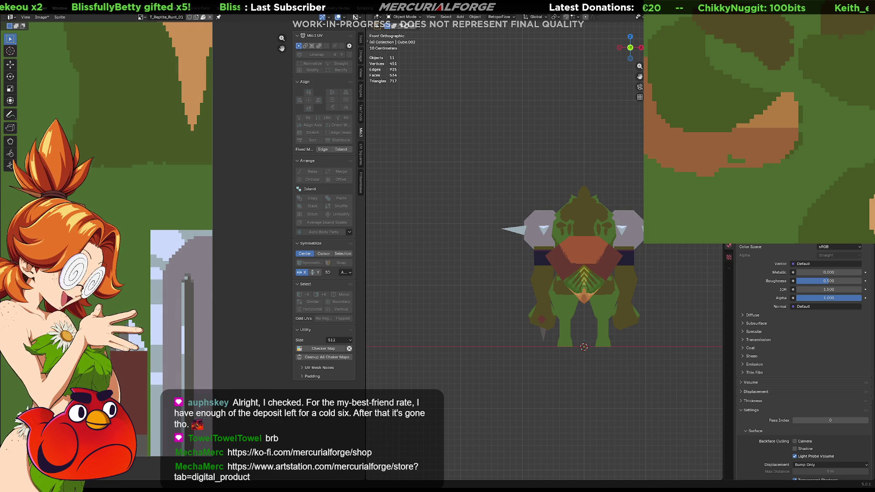
Try duplicating and rotating the character, undoing and cancelling both attempts.
key(shift+d)
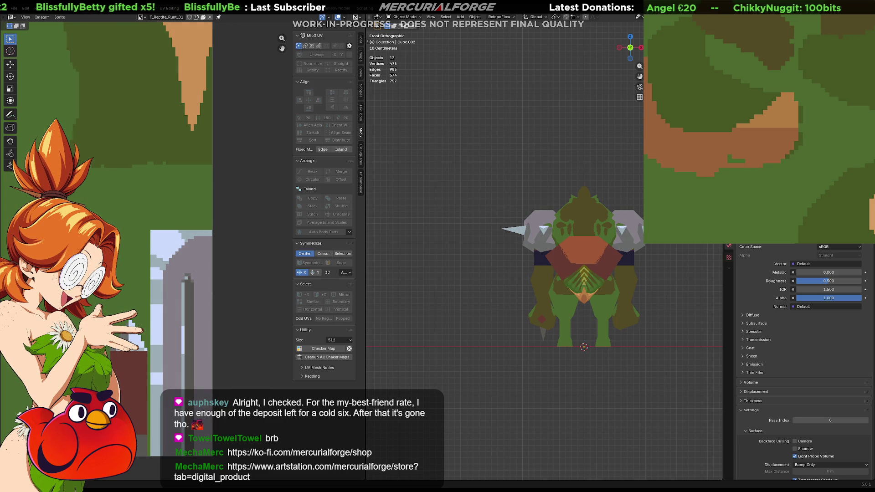
key(ctrl+z)
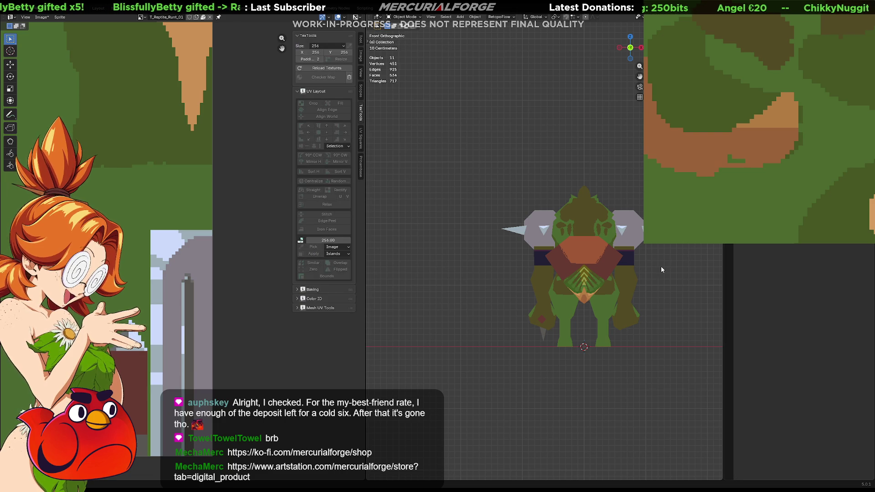
key(a)
key(z)
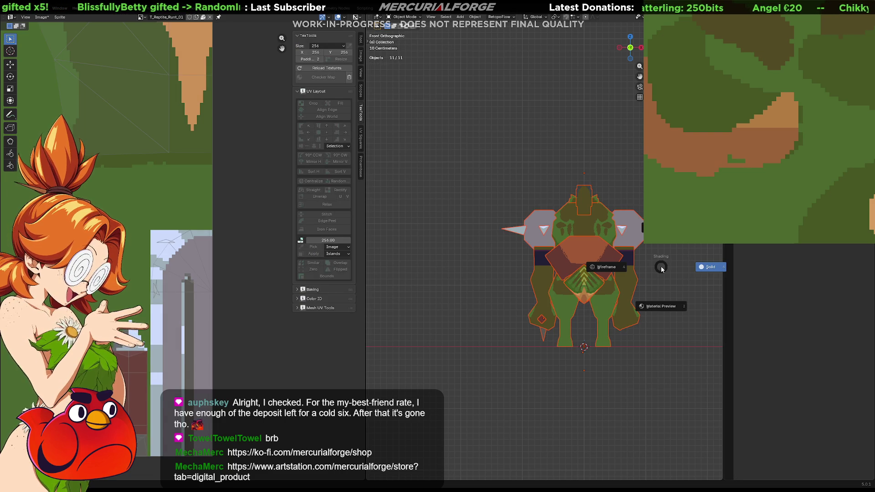
key(Escape)
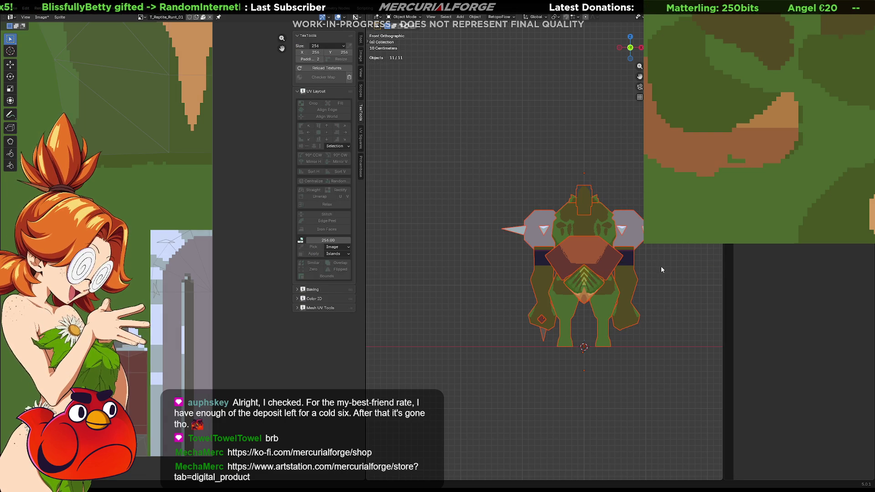
text(rz180)
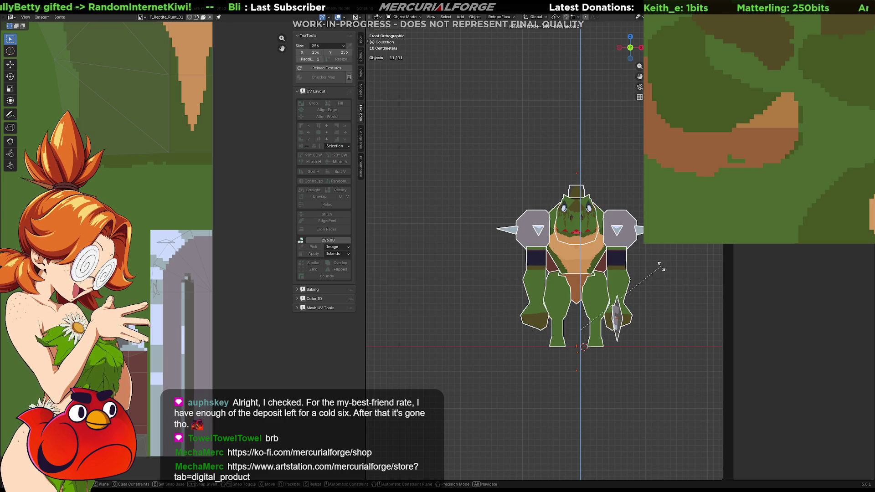
key(Escape)
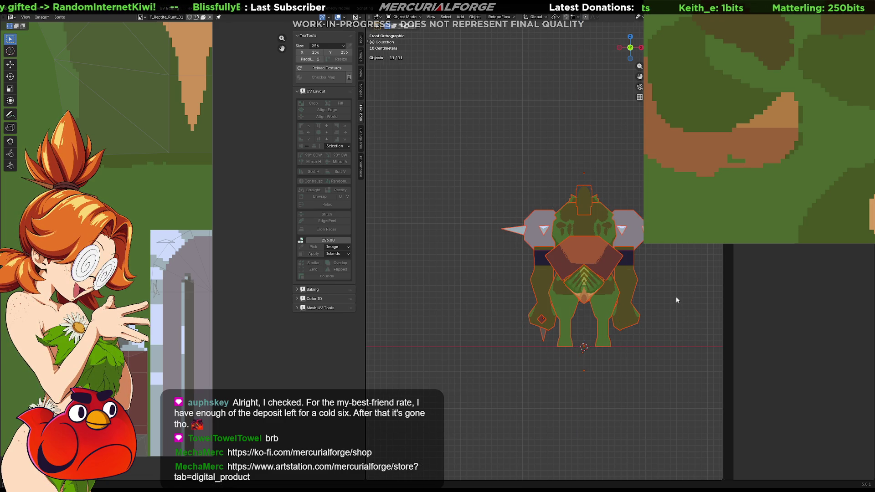
shift+middle_drag(676, 297, 650, 296)
Apply all transforms to the character and turn it 180° around Z.
key(ctrl+a)
click(650, 298)
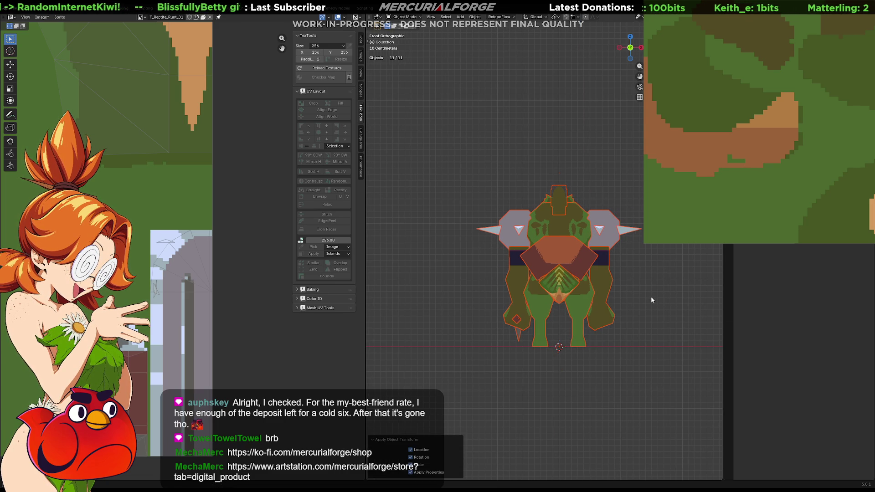
text(rz180)
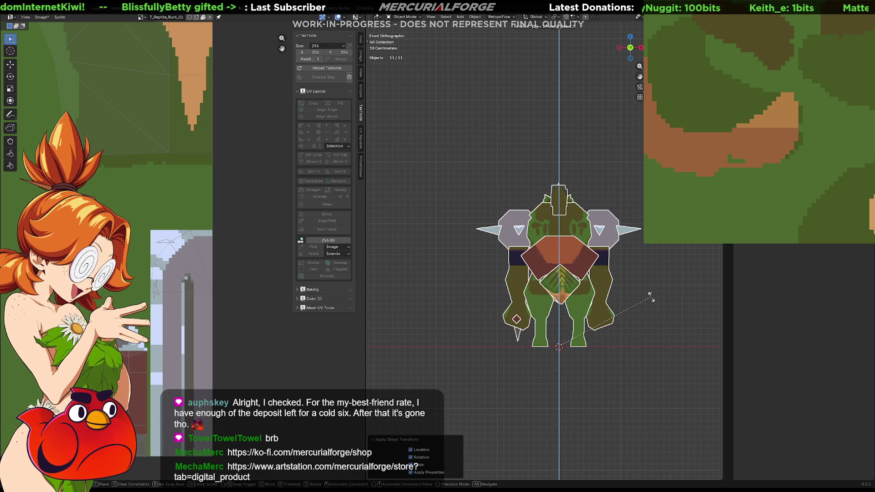
key(Return)
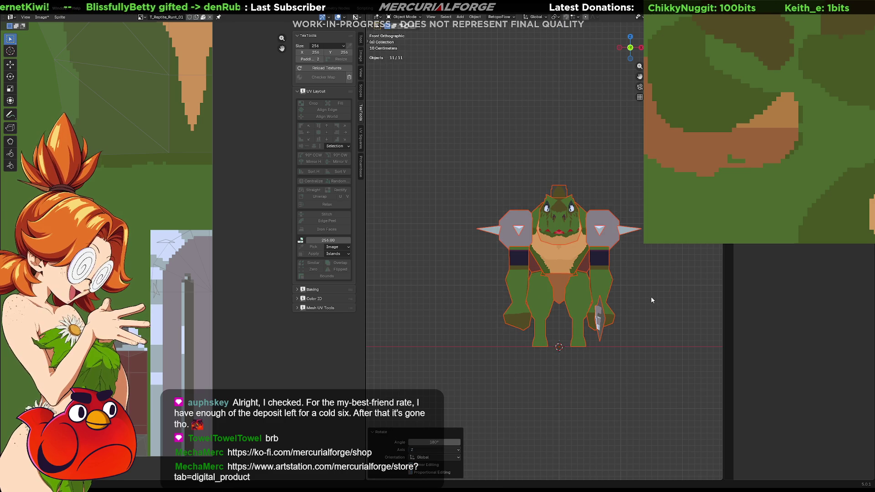
key(KP_5)
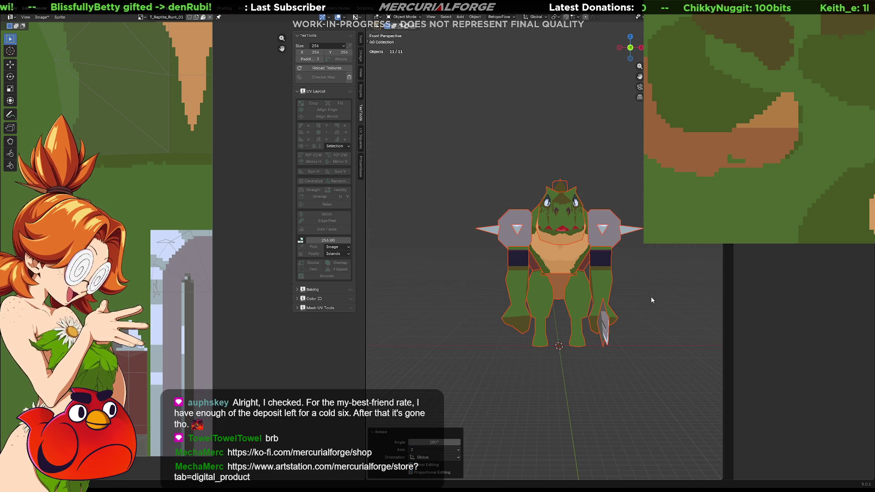
middle_drag(647, 298, 606, 255)
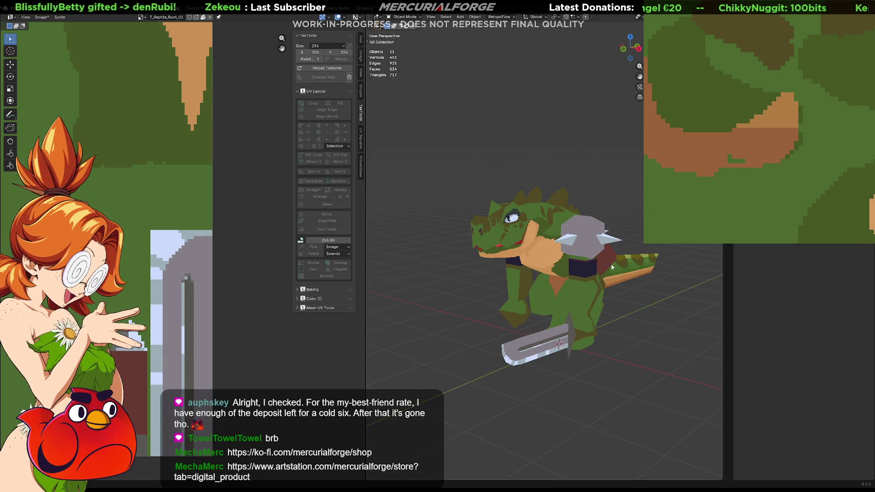
Select the Cube.002 shoulder pad in front view and enter Edit Mode.
click(589, 238)
key(KP_1)
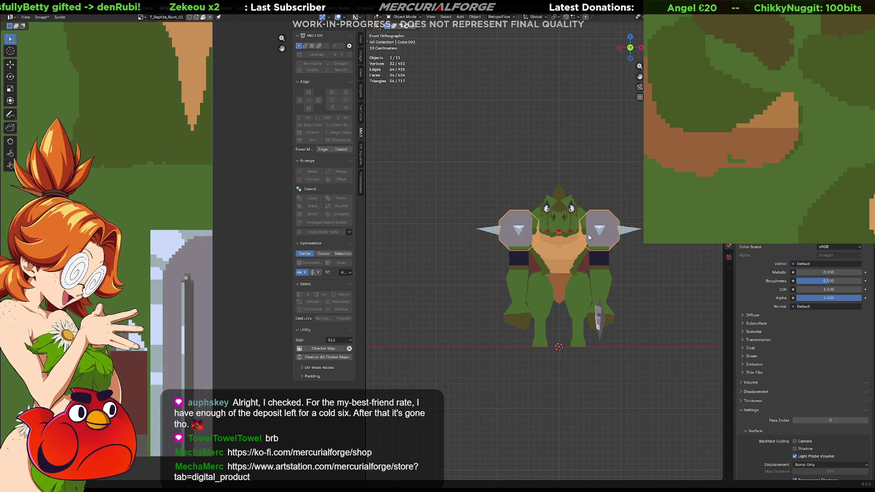
key(Tab)
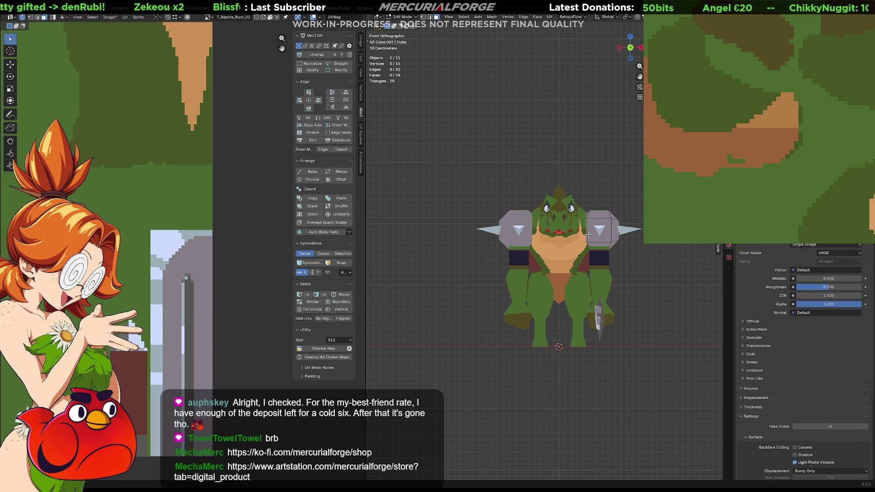
key(z)
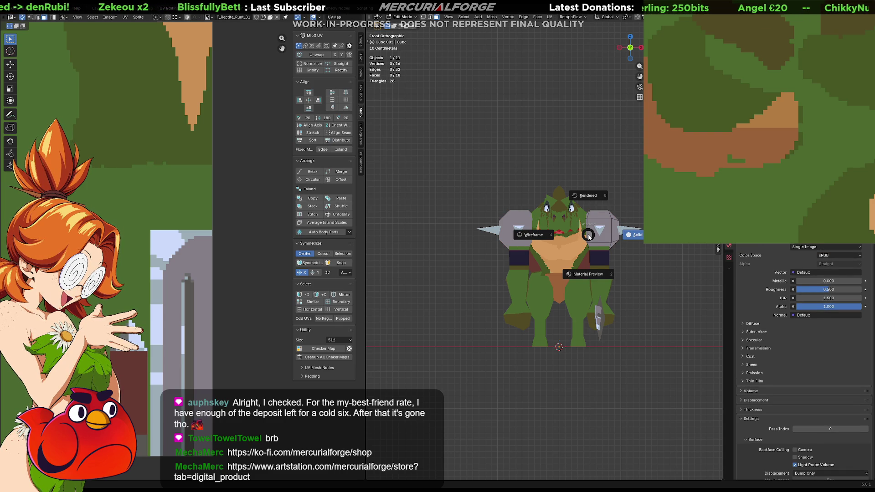
Project the shoulder pad's UVs from the front view and move the island on the texture.
key(a)
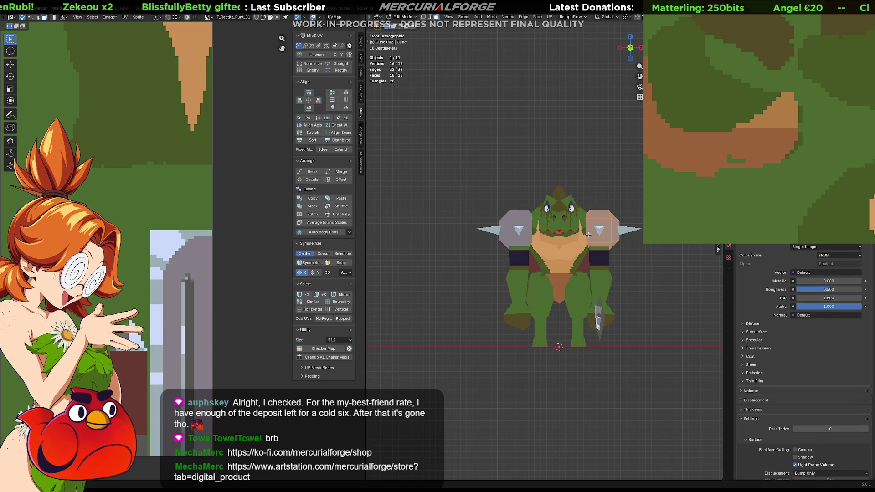
key(u)
click(588, 234)
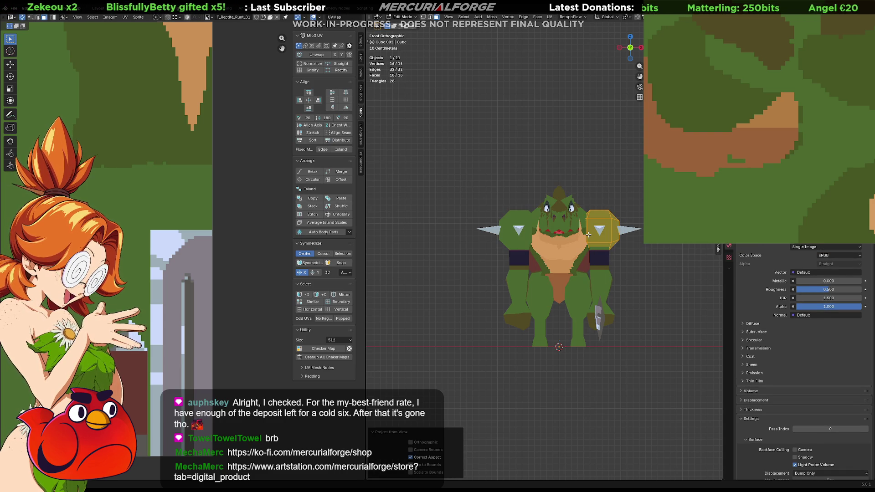
scroll(149, 220, down, 5)
scroll(201, 228, up, 3)
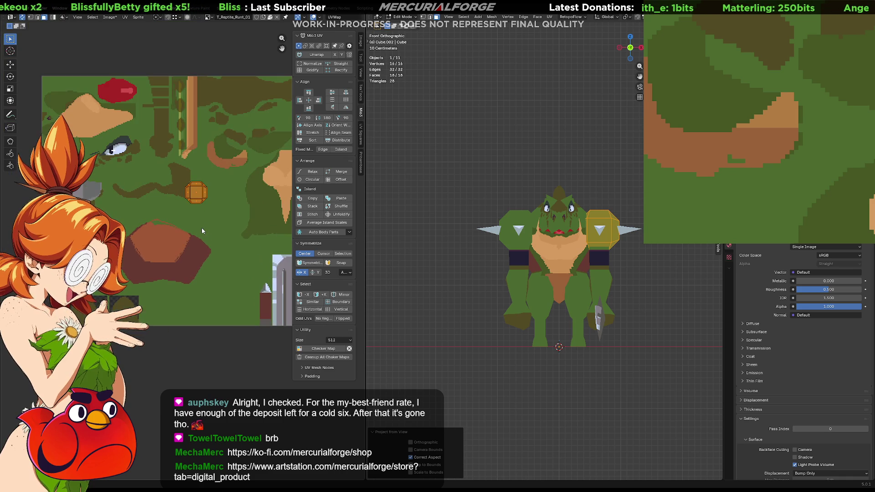
key(g)
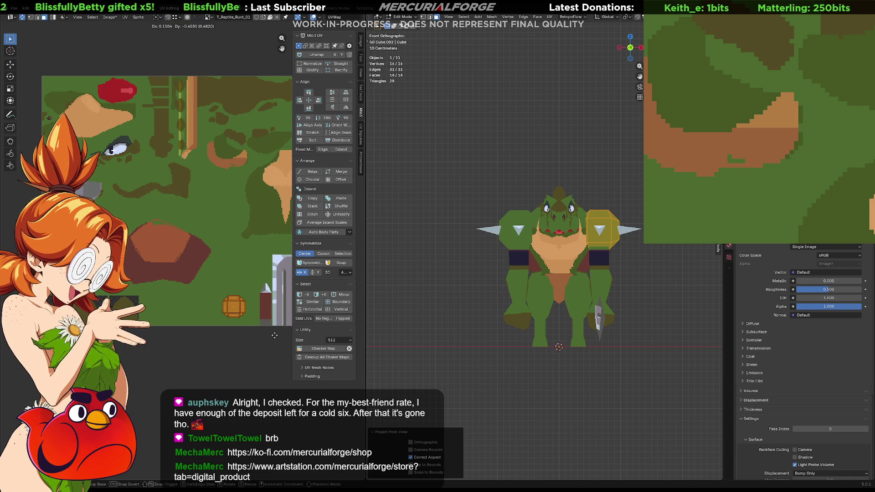
click(285, 339)
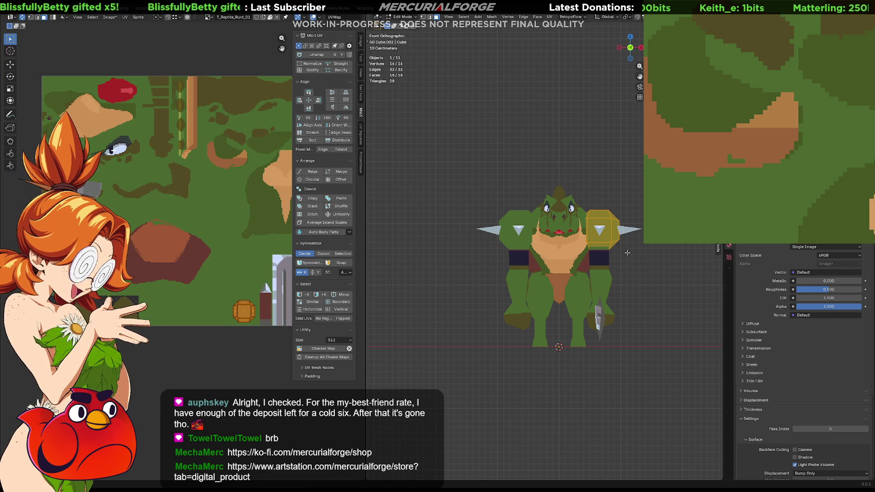
Select the pad's top face and isolate the shoulder pad in Local view.
scroll(675, 266, up, 3)
middle_drag(676, 266, 644, 269)
scroll(642, 270, up, 2)
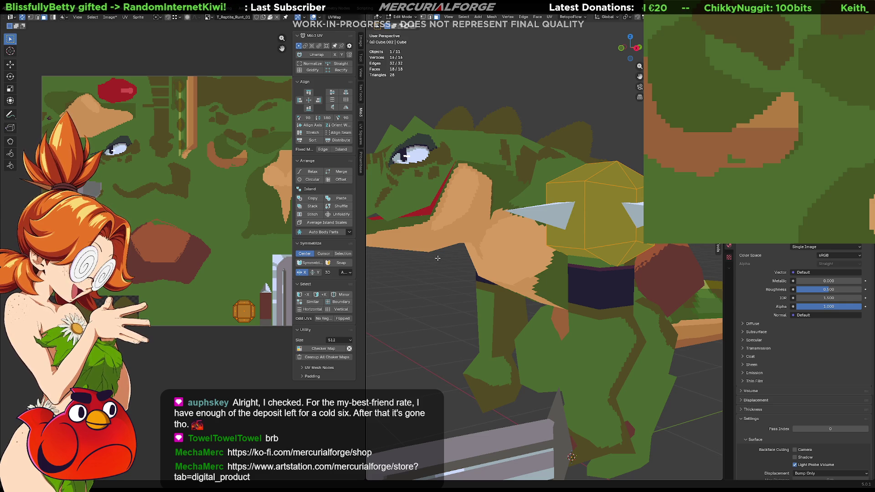
scroll(217, 321, up, 5)
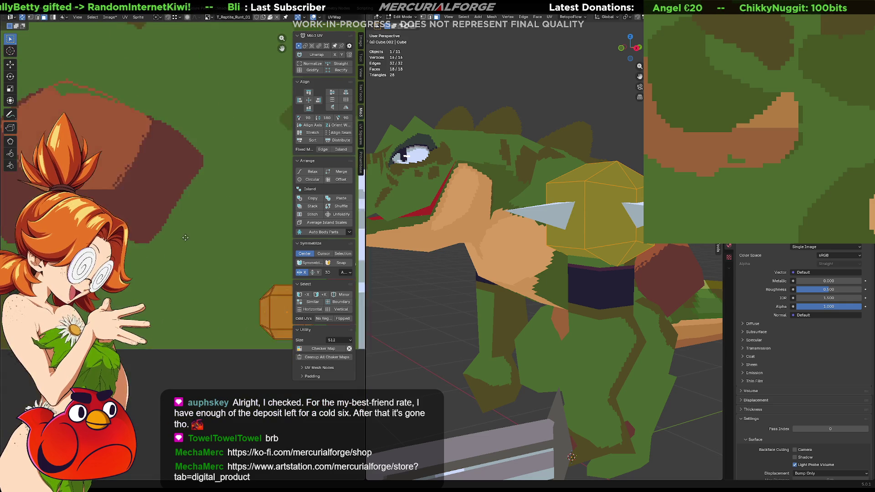
middle_drag(155, 252, 141, 261)
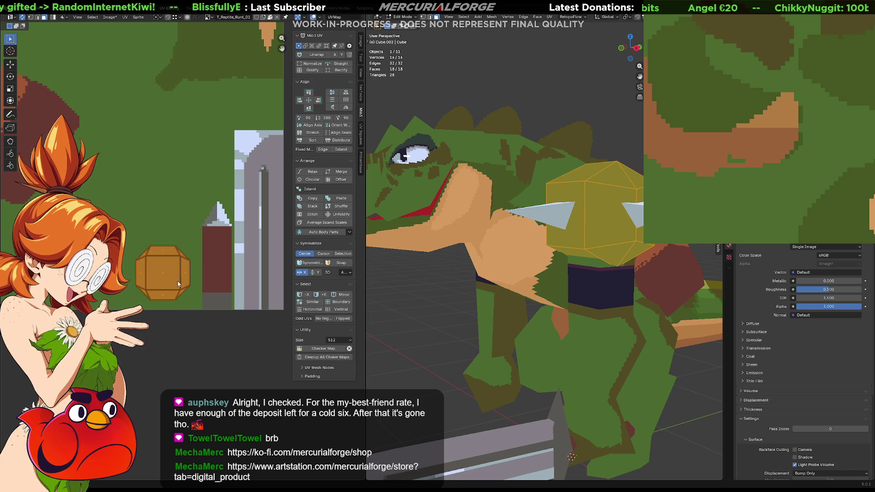
scroll(175, 273, up, 2)
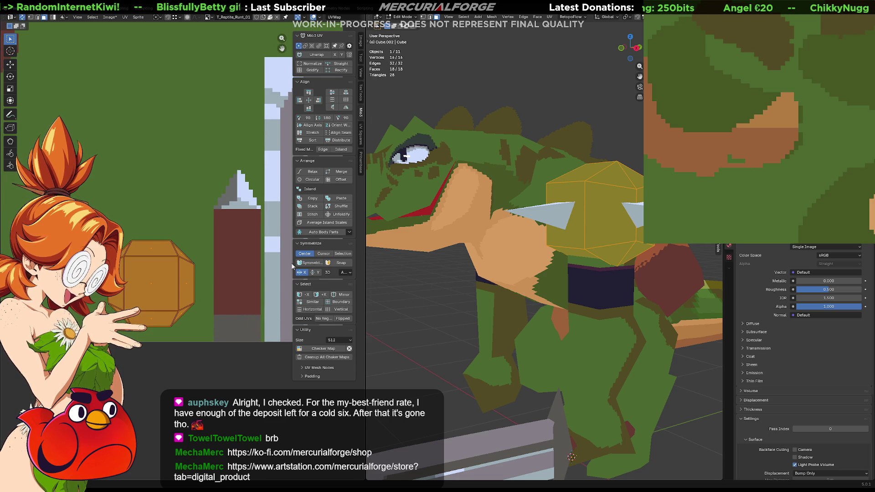
mouse_move(562, 201)
middle_down()
mouse_move(574, 196)
mouse_move(532, 231)
middle_up()
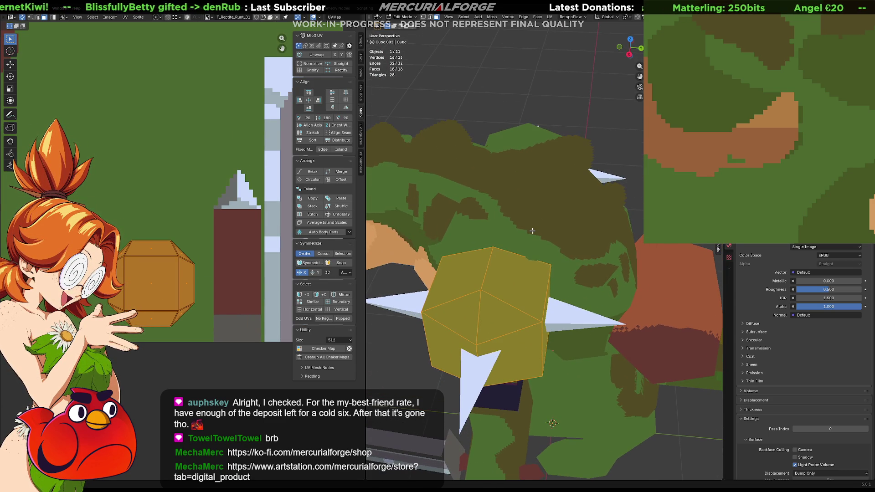
click(486, 272)
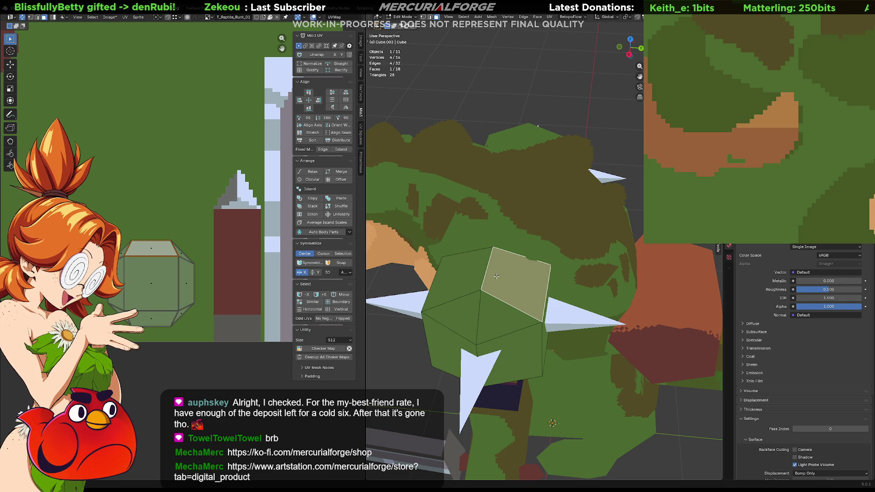
key(KP_Divide)
mouse_move(496, 276)
middle_down()
mouse_move(460, 244)
mouse_move(521, 262)
mouse_move(472, 284)
middle_up()
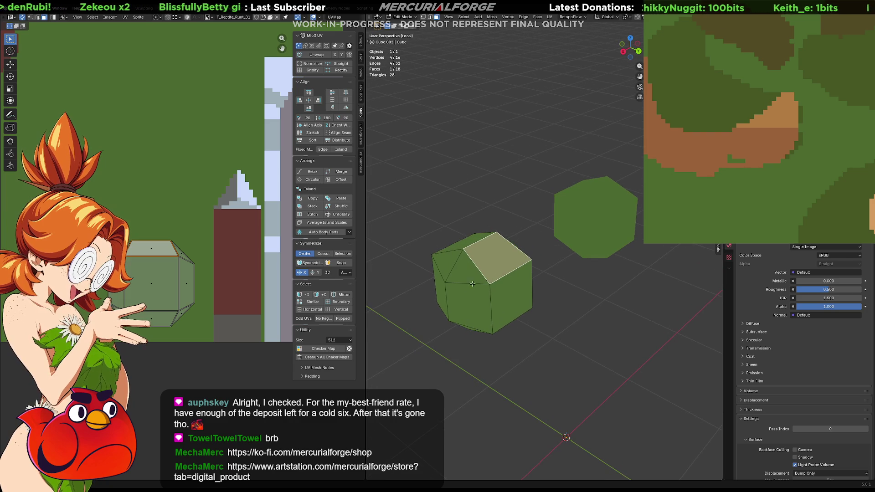
Switch to edge select and pick the first seam edges on the pad.
click(438, 267)
key(2)
click(438, 267)
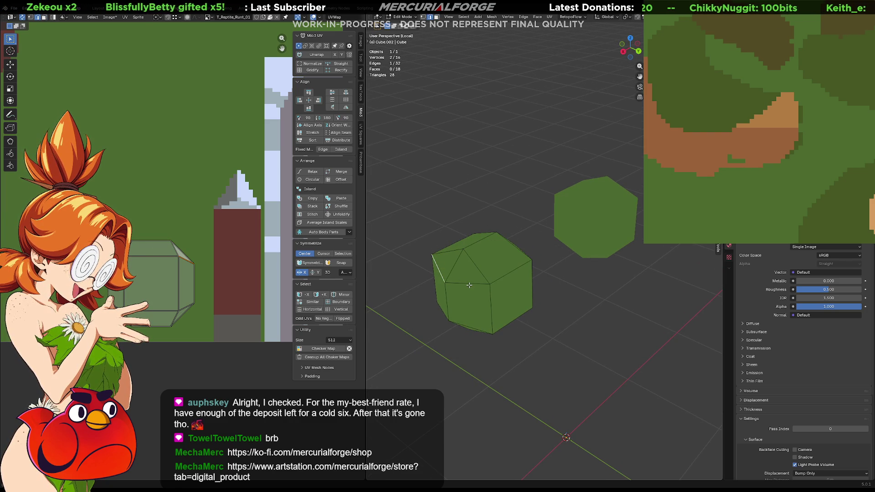
shift+click(508, 280)
middle_drag(508, 280, 441, 250)
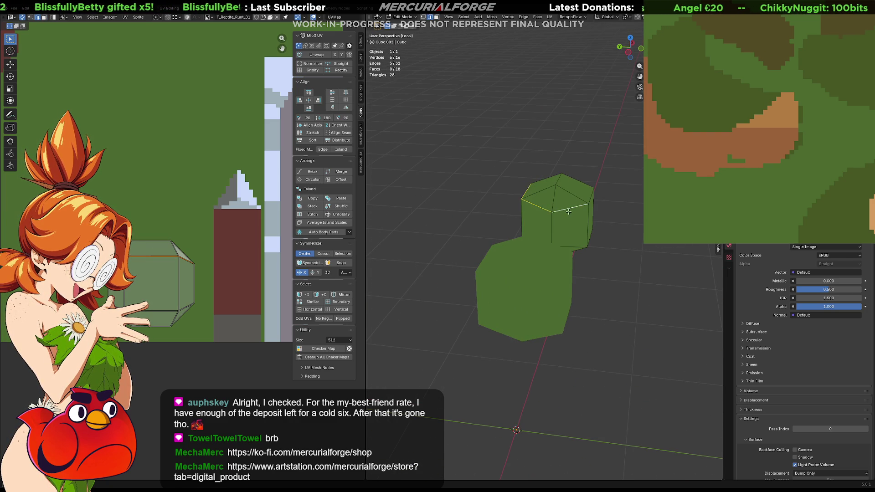
mouse_move(566, 211)
middle_down()
mouse_move(549, 196)
mouse_move(559, 225)
mouse_move(533, 237)
mouse_move(511, 214)
mouse_move(581, 213)
mouse_move(553, 199)
middle_up()
shift+click(543, 242)
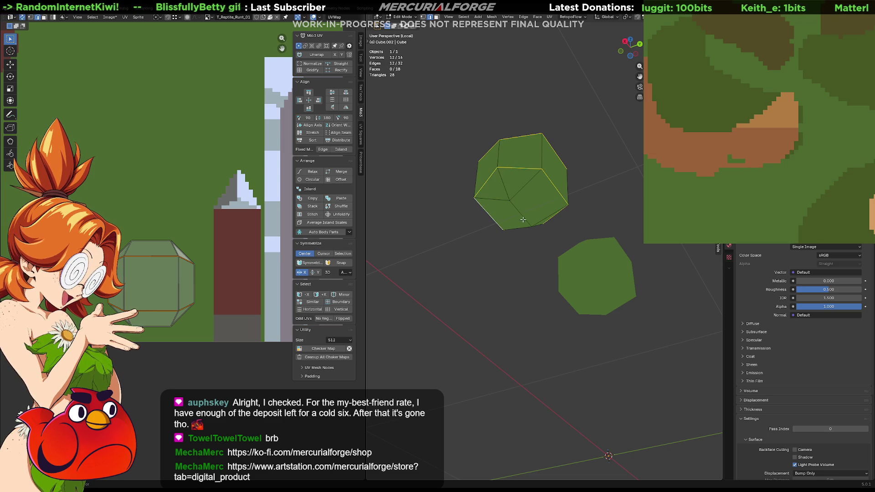
Extend the seam edge chain around the pad's sides and lower rim, then open the Edge menu.
middle_drag(523, 219, 491, 232)
middle_drag(547, 191, 515, 166)
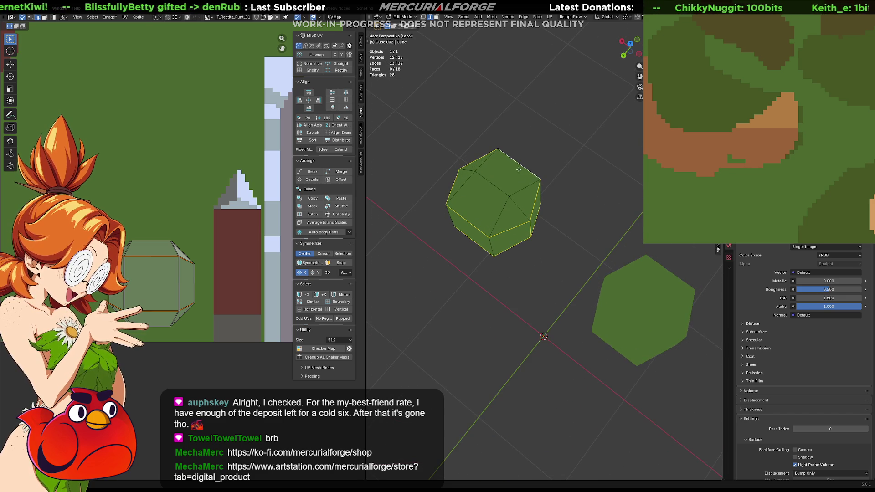
middle_drag(518, 224, 516, 208)
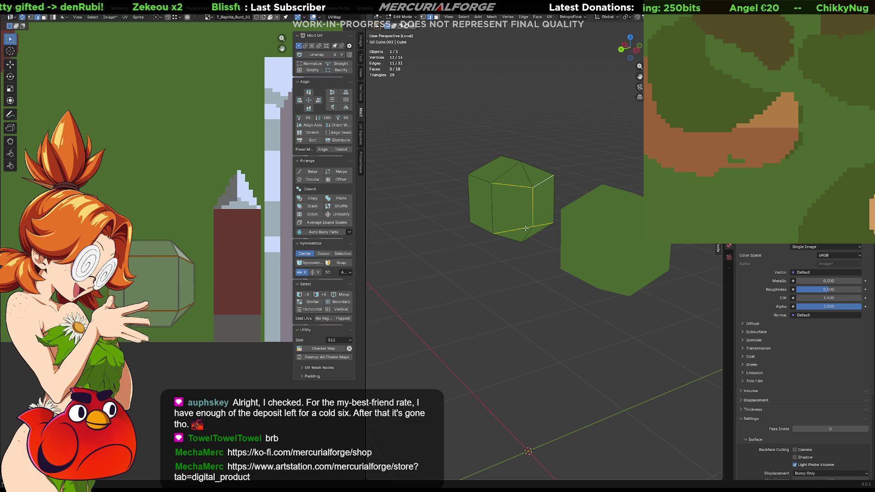
middle_drag(526, 228, 532, 203)
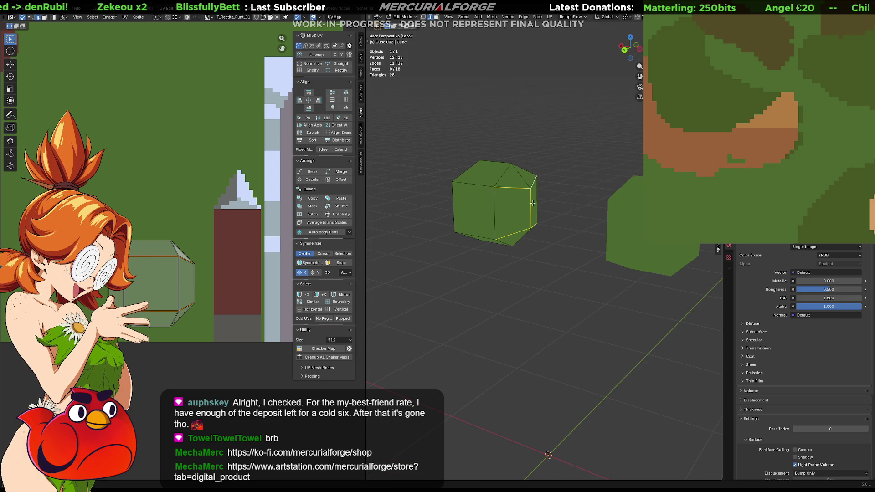
shift+click(494, 206)
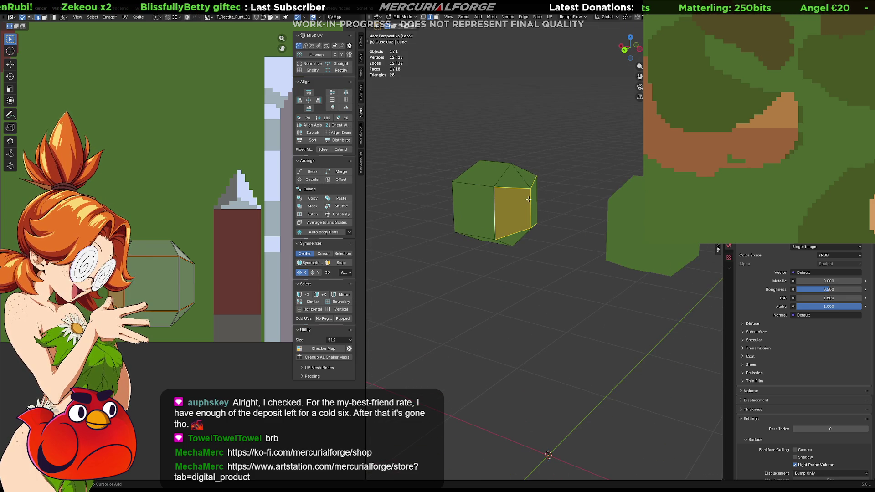
ctrl+click(530, 198)
shift+click(498, 206)
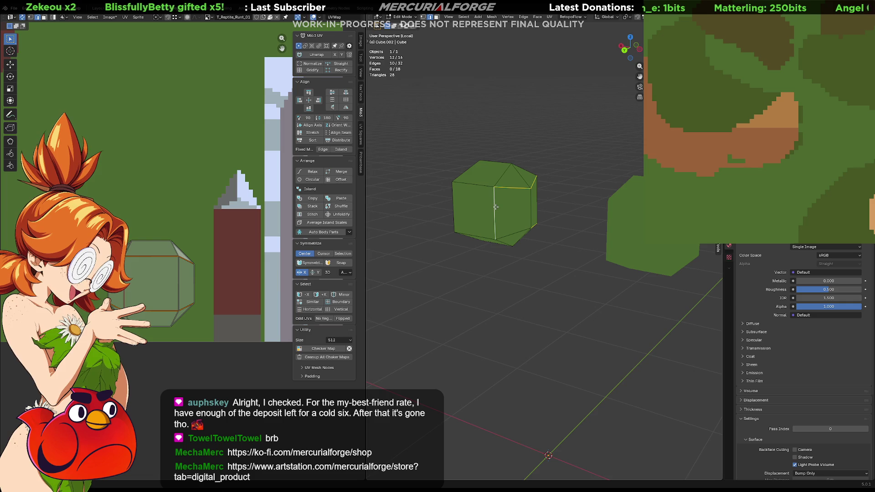
mouse_move(499, 206)
middle_down()
mouse_move(632, 199)
mouse_move(527, 217)
mouse_move(501, 185)
mouse_move(508, 214)
mouse_move(579, 234)
mouse_move(576, 250)
mouse_move(547, 264)
mouse_move(527, 248)
mouse_move(593, 246)
middle_up()
shift+click(513, 229)
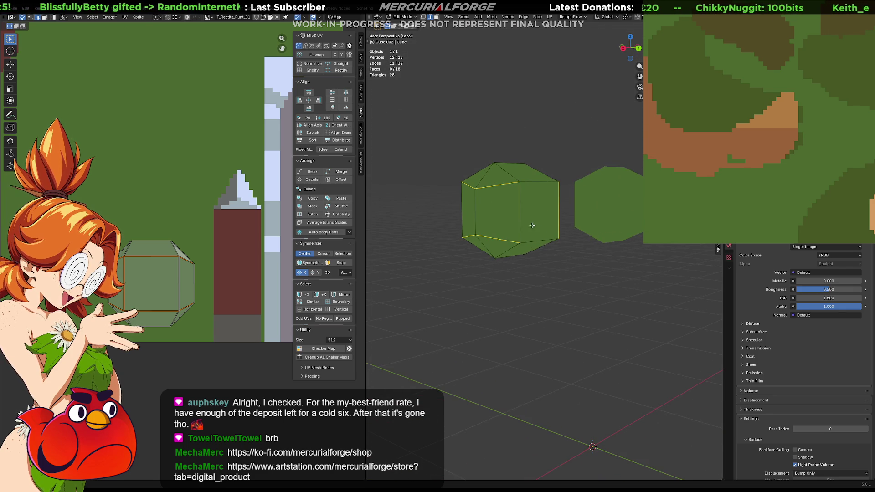
right_click(510, 360)
Mark the chosen edges as seams and angle-based unwrap the whole cube.
click(510, 360)
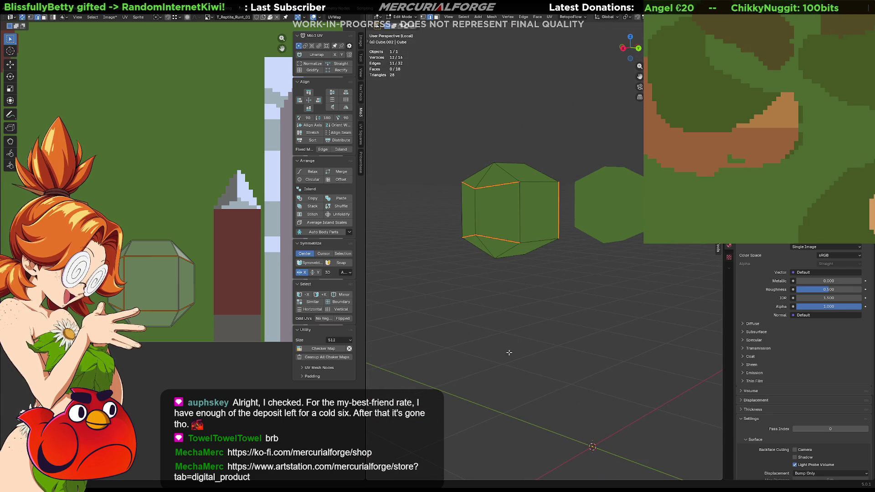
key(a)
key(u)
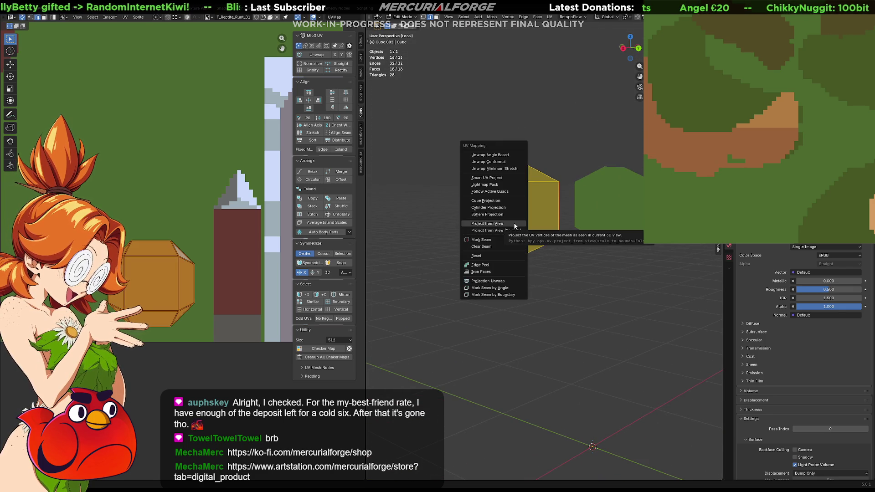
click(510, 156)
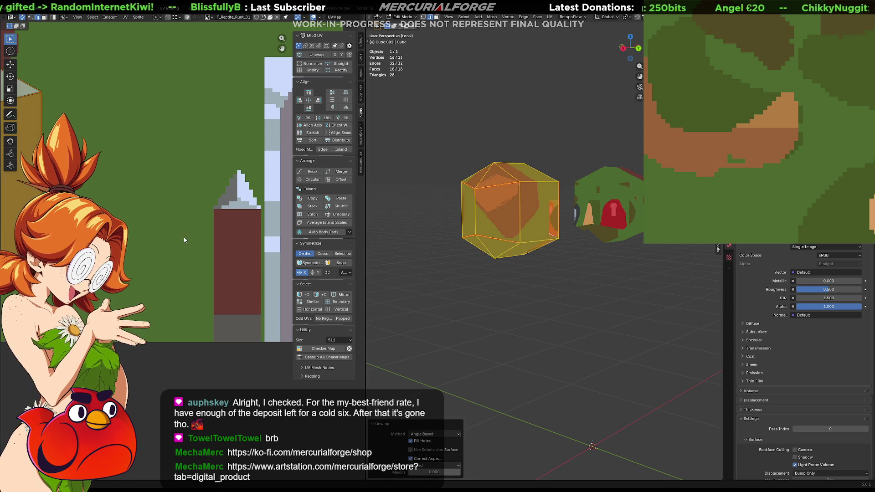
Shrink the UV cross, move it to the texture's lower right, and frame the cube.
scroll(196, 234, up, 5)
scroll(217, 235, down, 2)
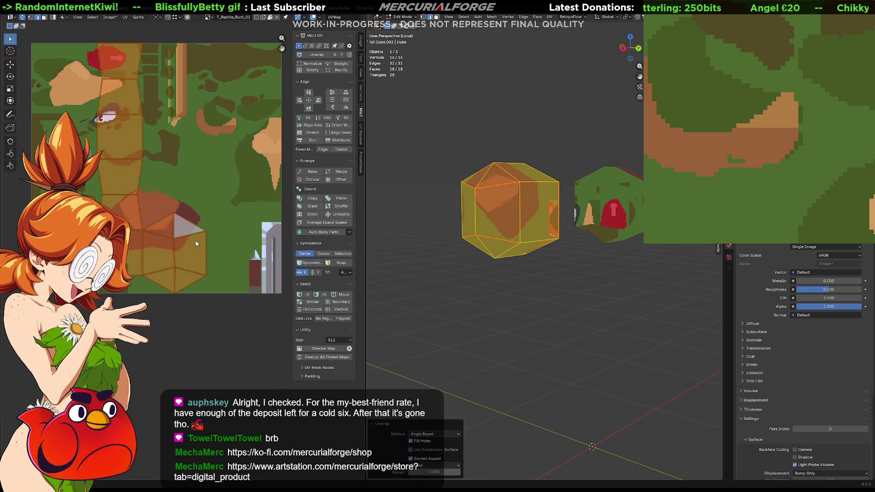
key(ctrl+z)
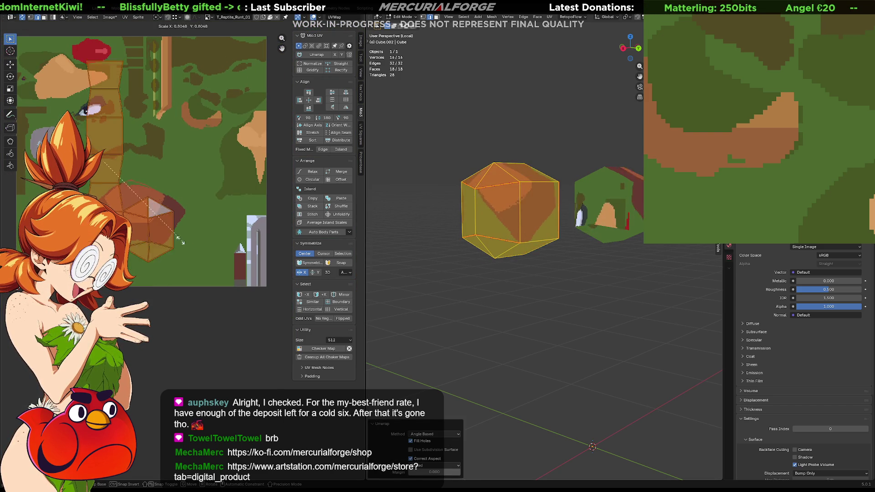
key(g)
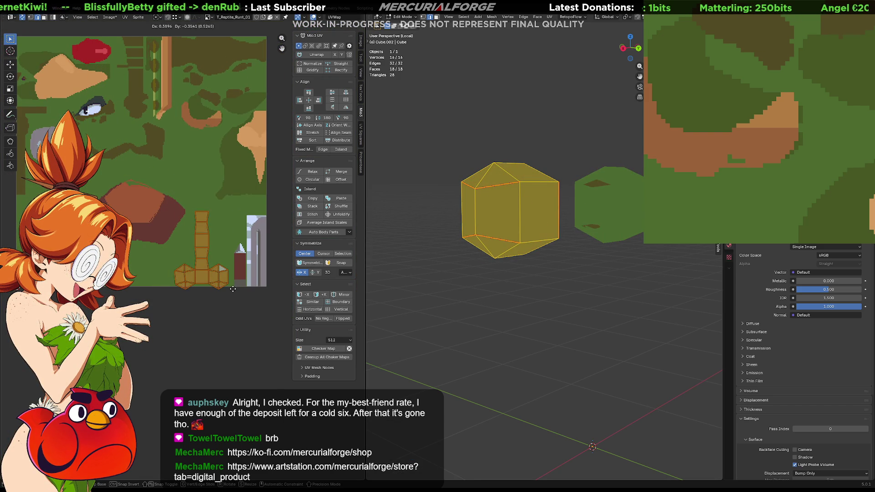
click(238, 288)
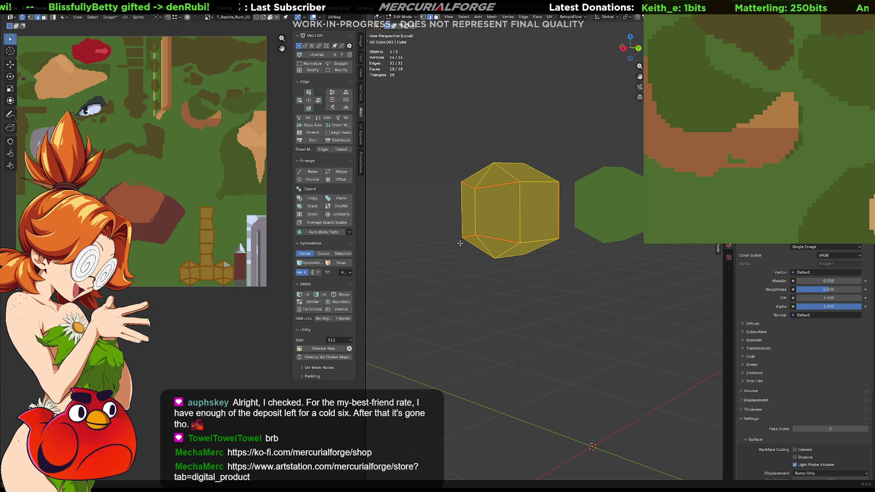
middle_drag(460, 243, 589, 229)
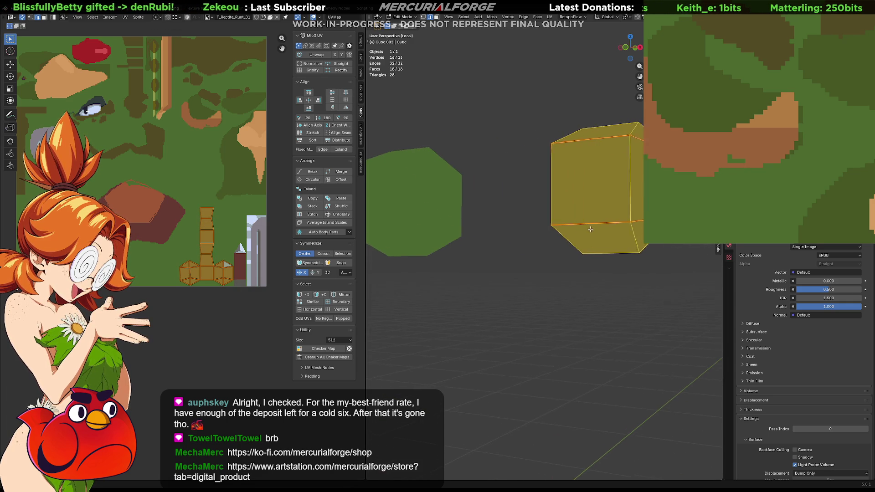
key(KP_Decimal)
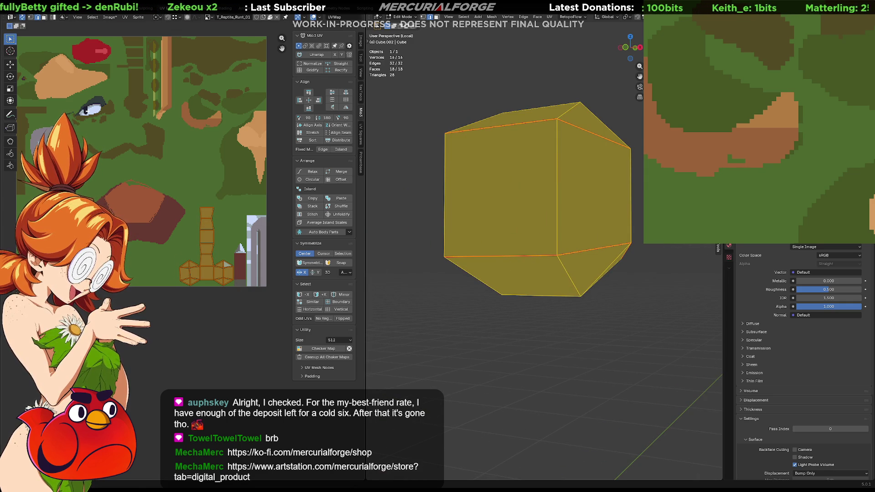
scroll(183, 265, up, 5)
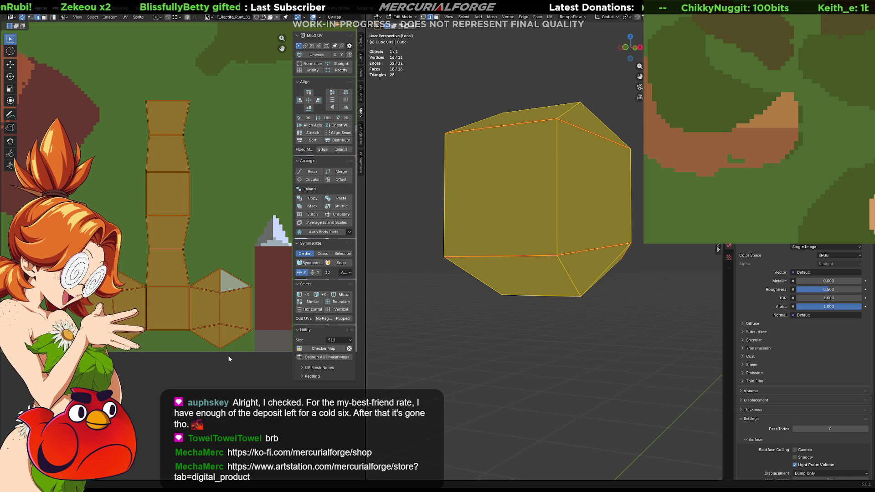
click(243, 335)
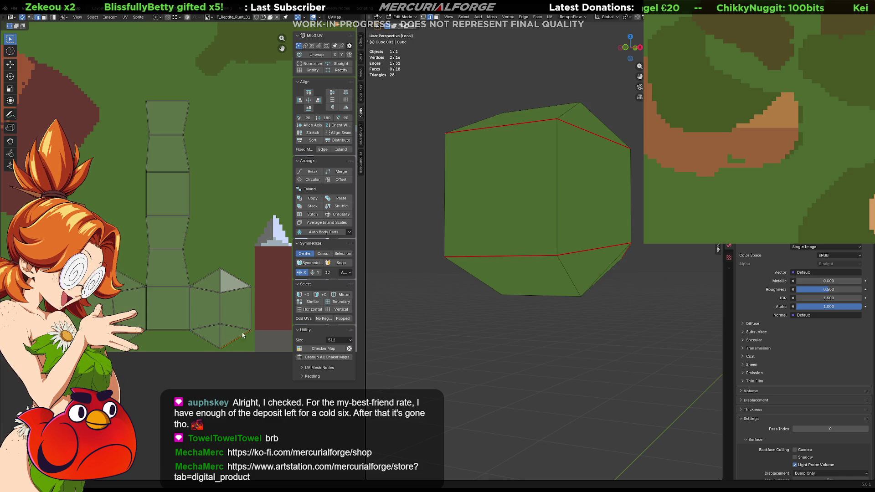
key(3)
click(234, 298)
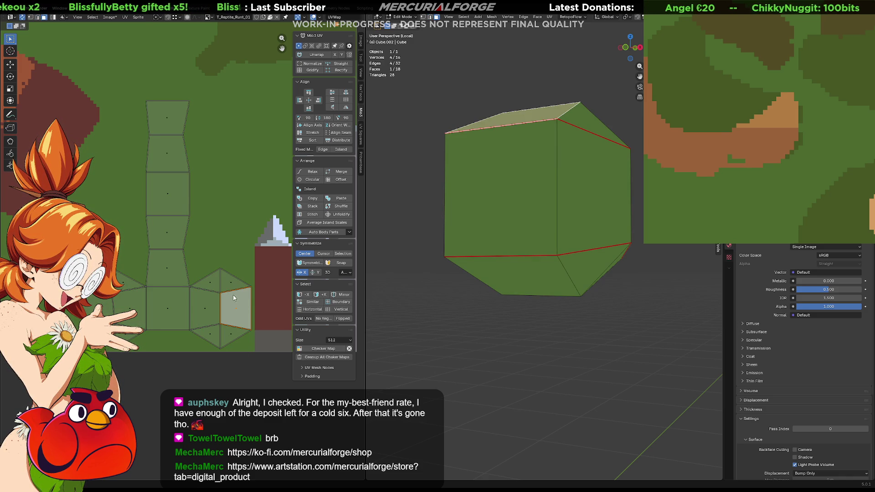
click(204, 297)
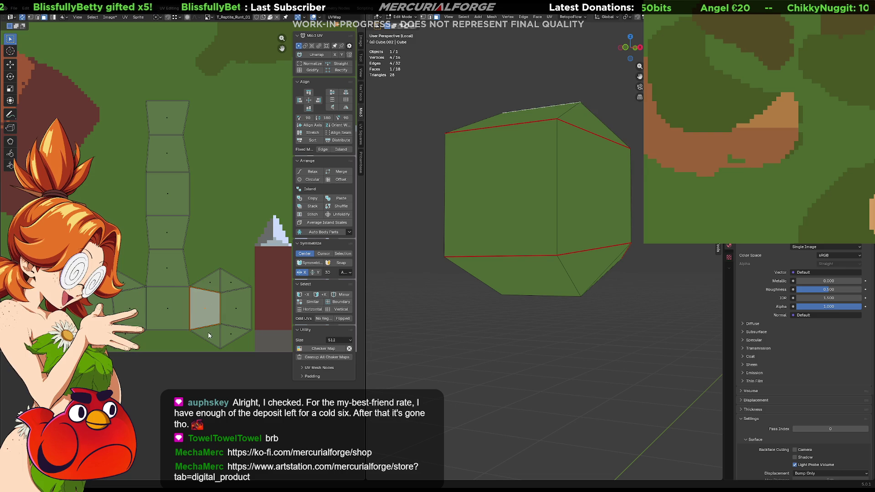
click(229, 343)
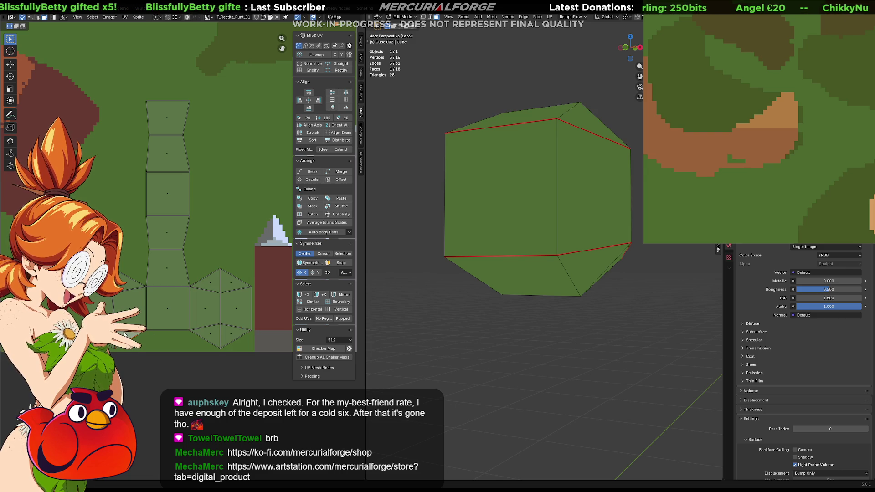
click(129, 288)
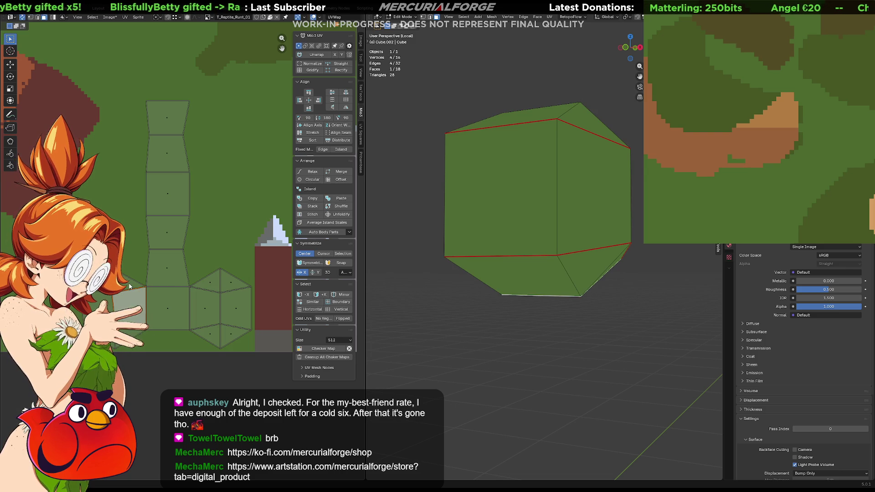
click(129, 287)
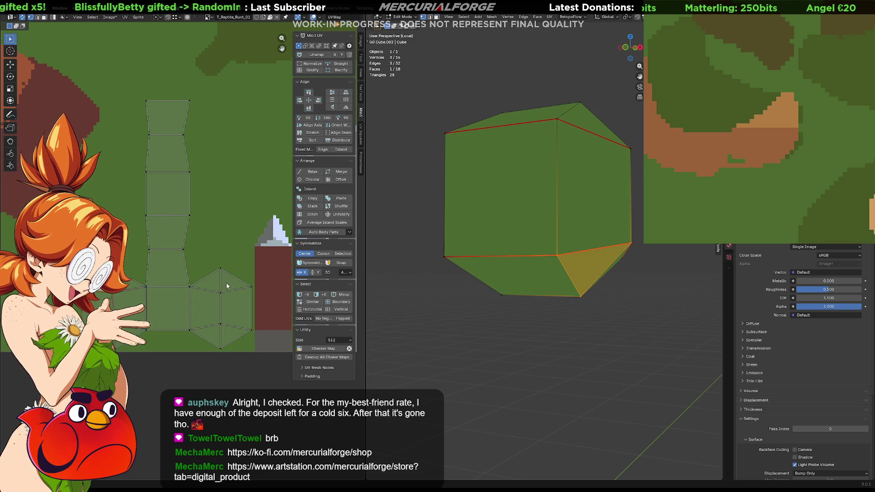
click(214, 335)
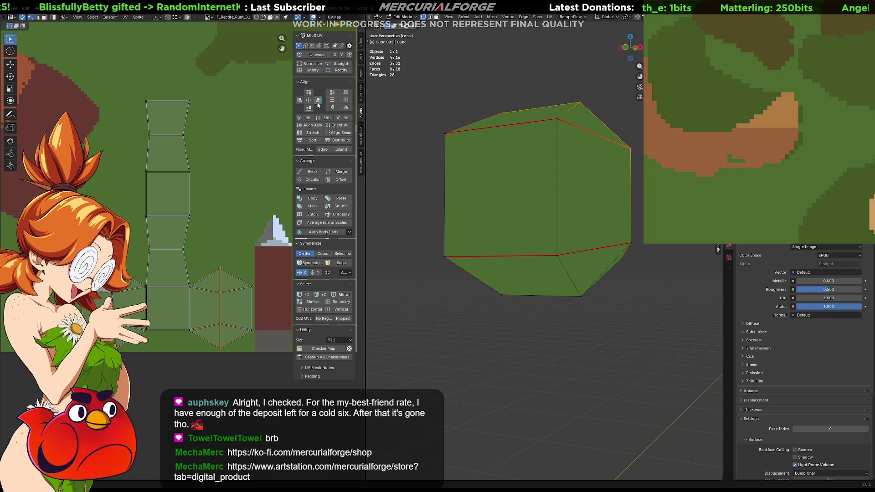
click(129, 287)
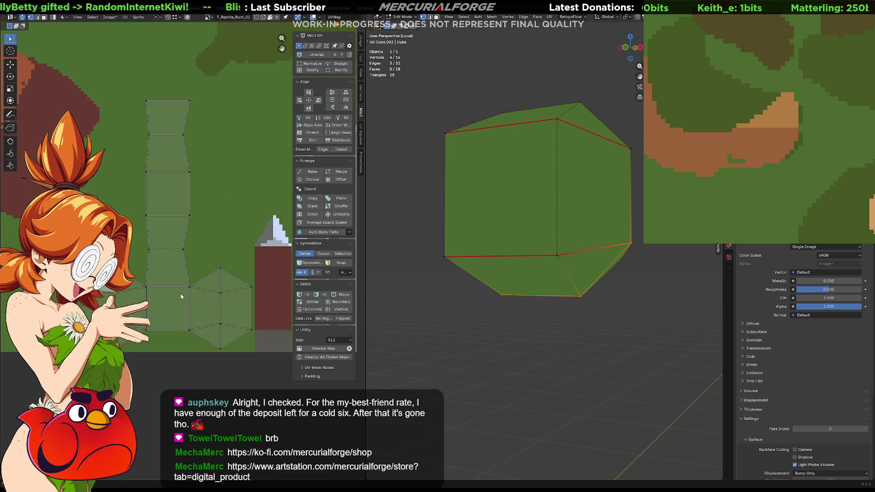
mouse_move(202, 85)
mouse_down()
mouse_move(159, 304)
mouse_move(160, 347)
mouse_up()
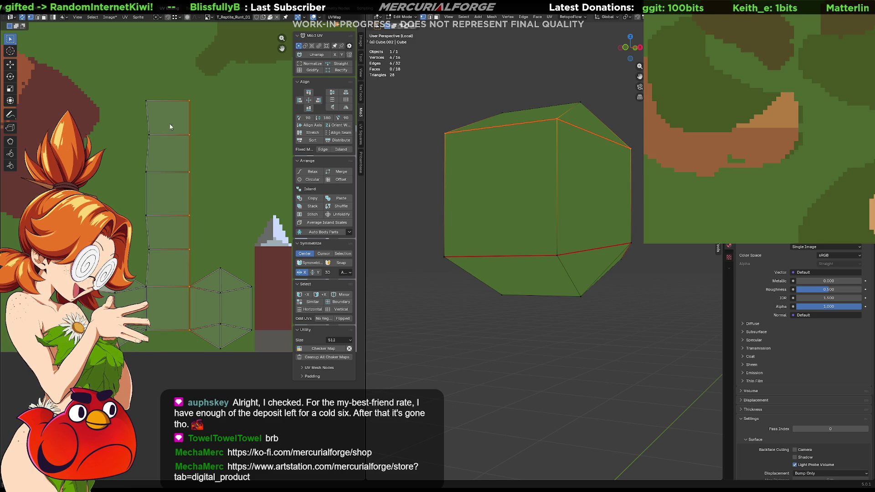
drag(170, 73, 141, 365)
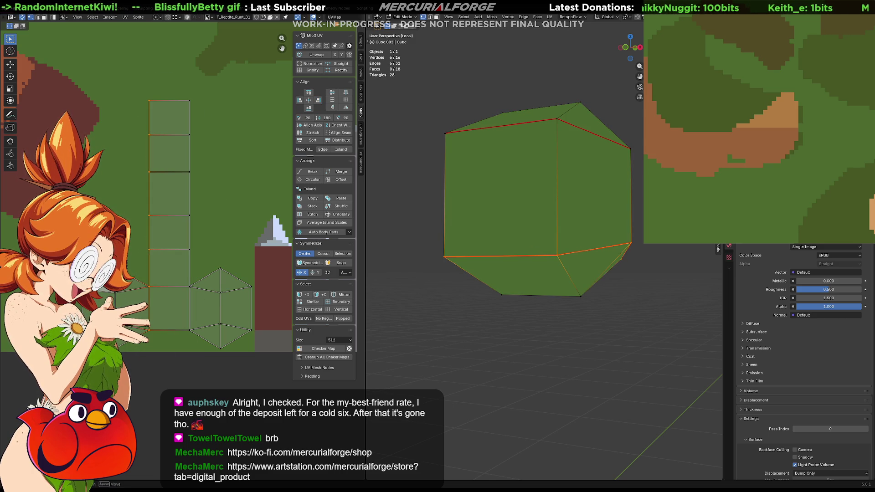
drag(229, 243, 199, 392)
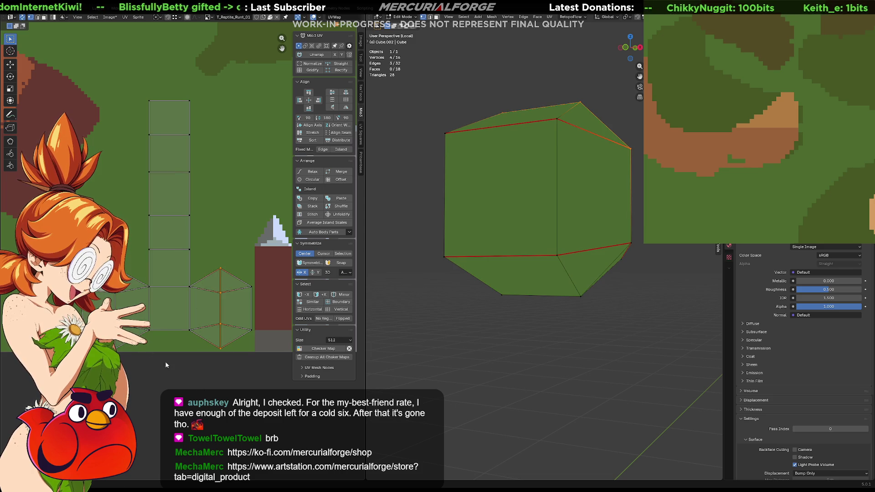
click(260, 340)
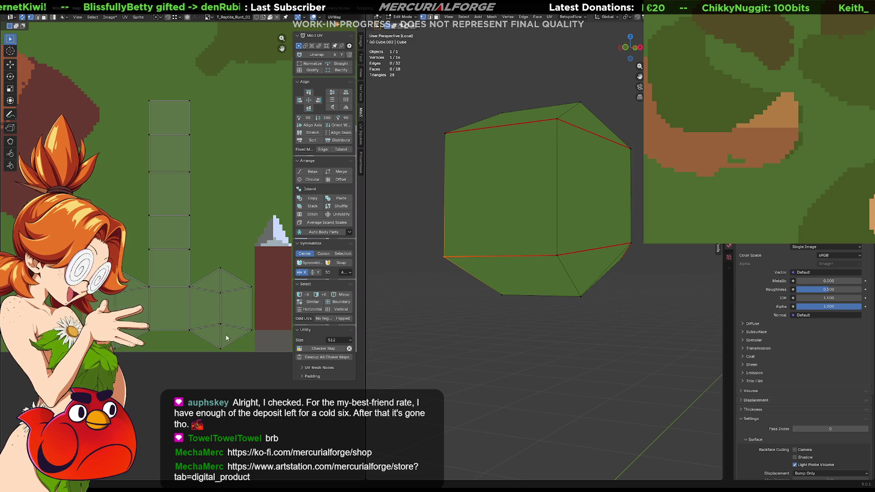
mouse_move(260, 341)
mouse_down()
mouse_move(109, 319)
mouse_move(116, 322)
mouse_up()
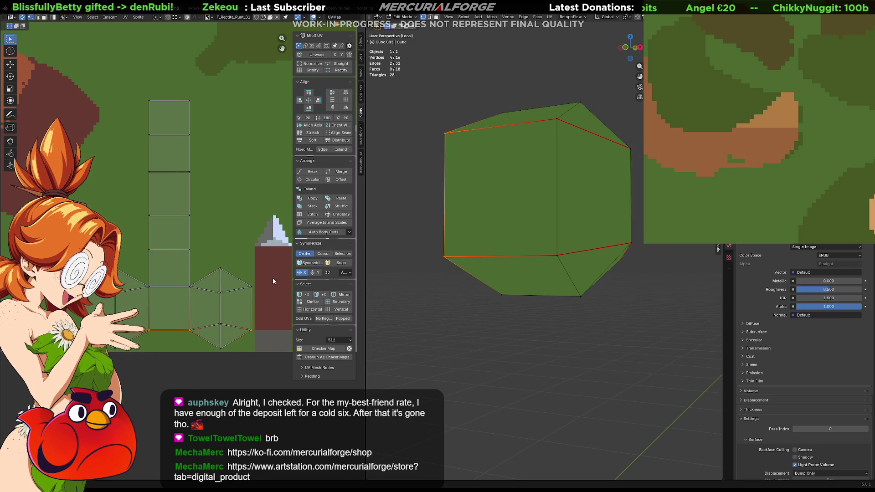
key(b)
drag(261, 284, 112, 292)
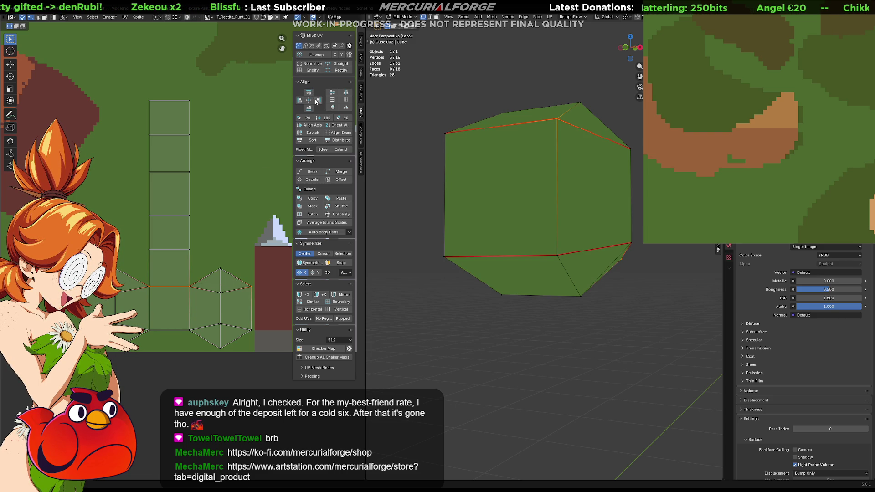
drag(263, 269, 231, 360)
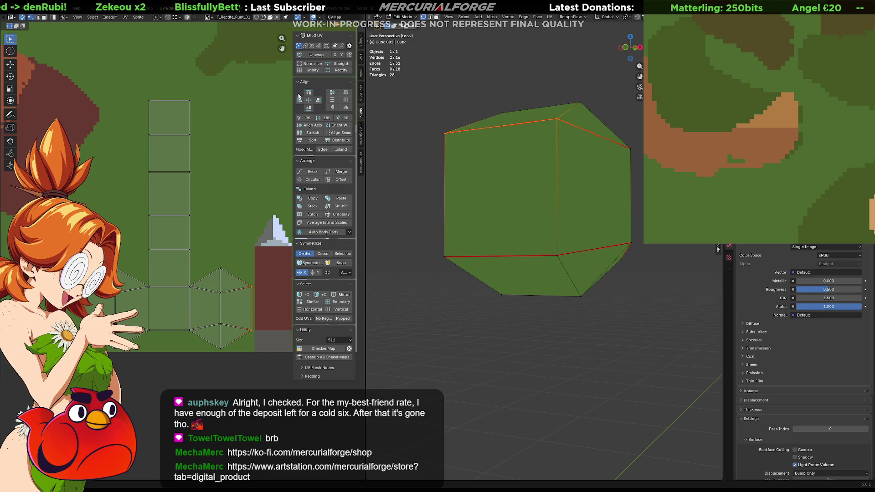
click(210, 236)
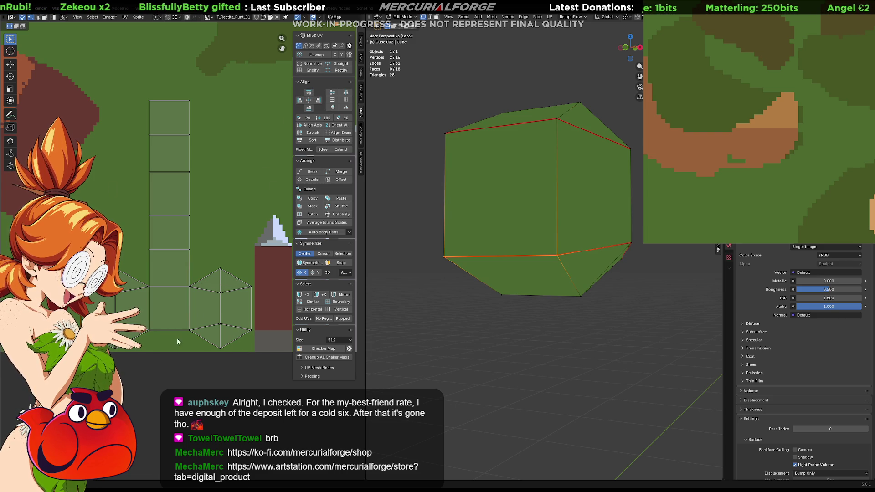
click(214, 237)
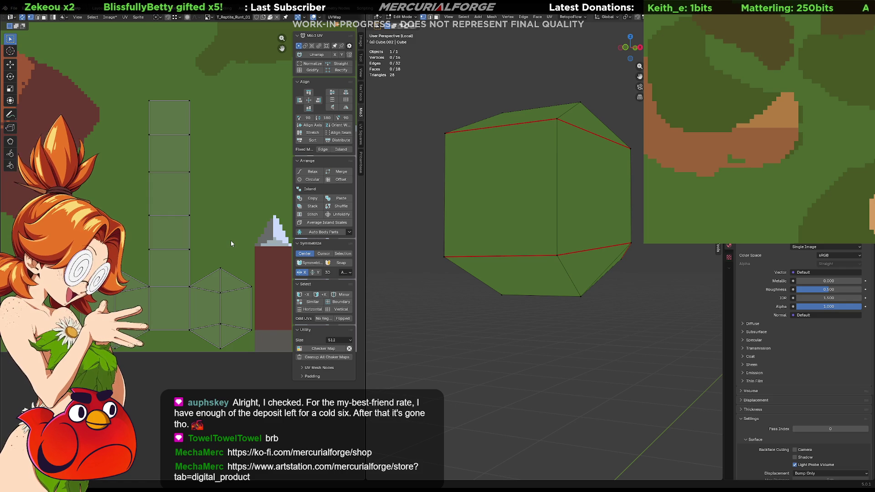
click(231, 240)
key(g)
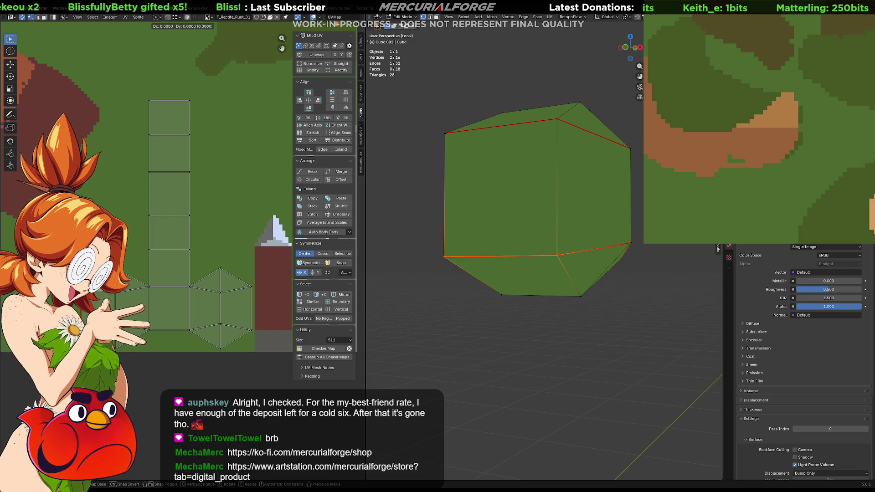
key(Escape)
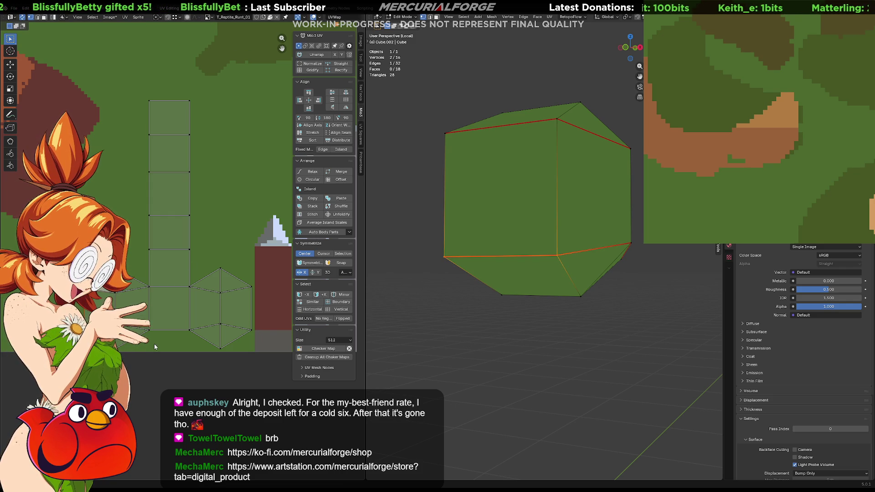
key(ctrl+l)
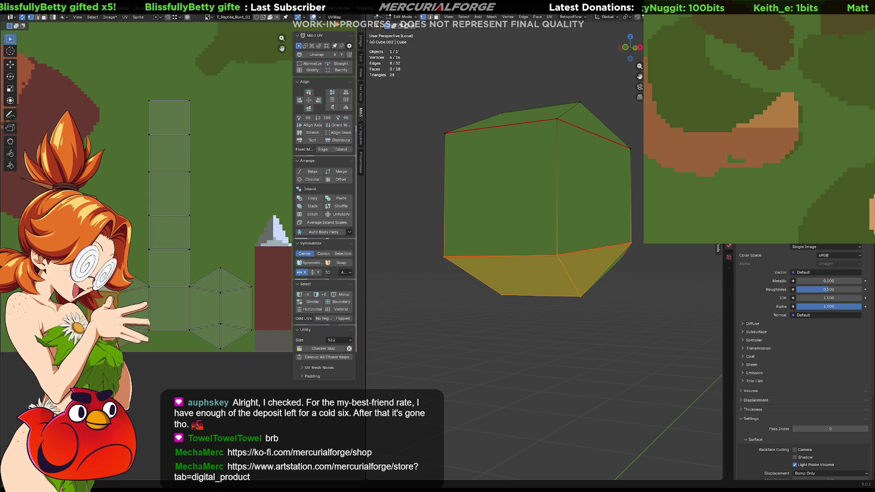
key(alt+a)
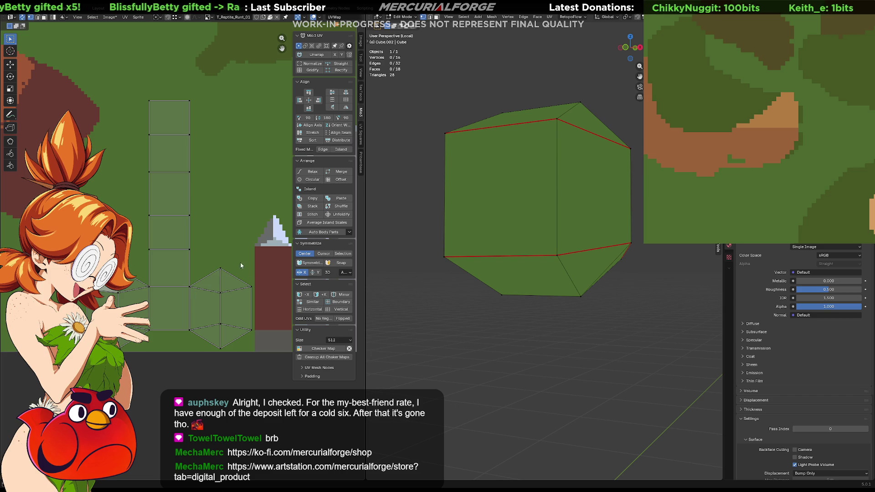
Frame and enlarge the texture's ladder and building metal area in the UV editor.
scroll(236, 254, down, 6)
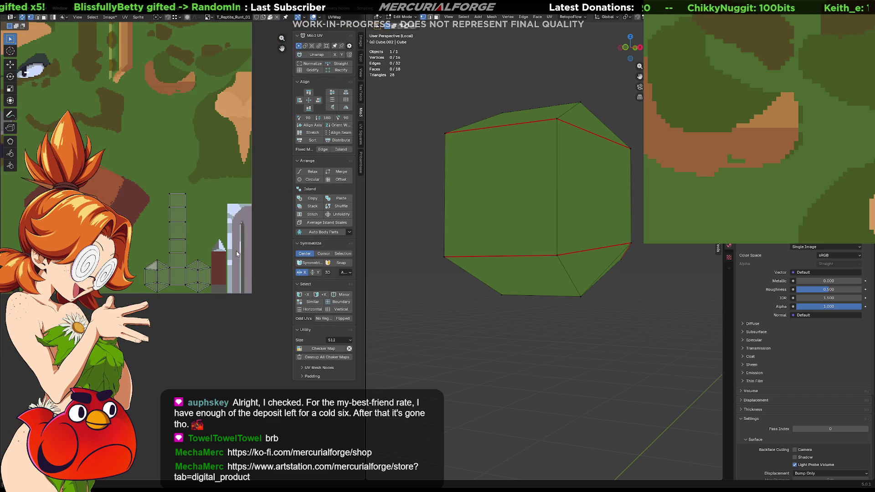
scroll(236, 254, up, 4)
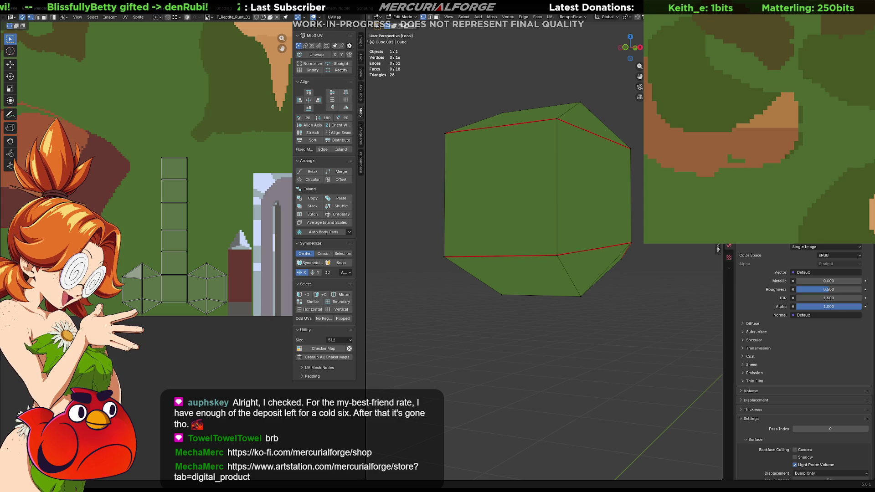
scroll(538, 201, down, 2)
scroll(755, 114, down, 3)
middle_drag(747, 113, 755, 21)
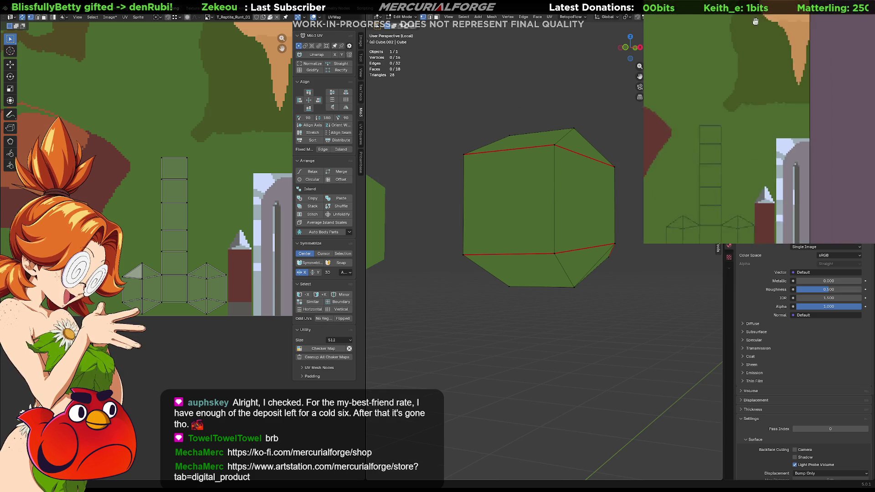
scroll(815, 136, up, 2)
mouse_move(815, 146)
middle_down()
mouse_move(815, 129)
mouse_move(787, 148)
middle_up()
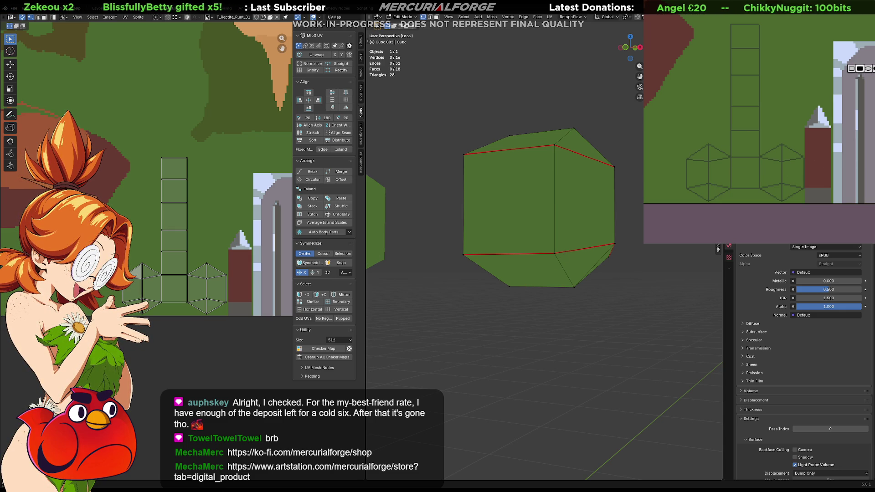
Move the bottom, top and side-strip islands onto the mauve, white and light metal regions.
drag(681, 140, 732, 199)
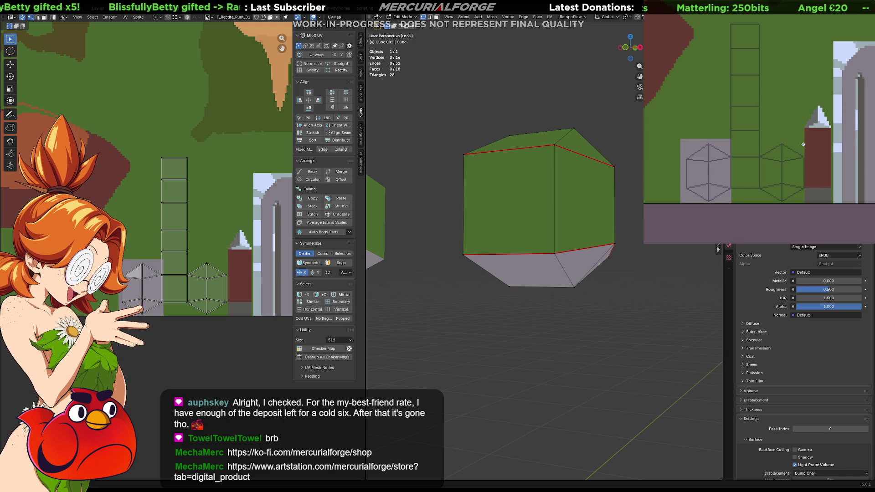
mouse_move(802, 145)
mouse_down()
mouse_move(769, 202)
mouse_move(759, 201)
mouse_up()
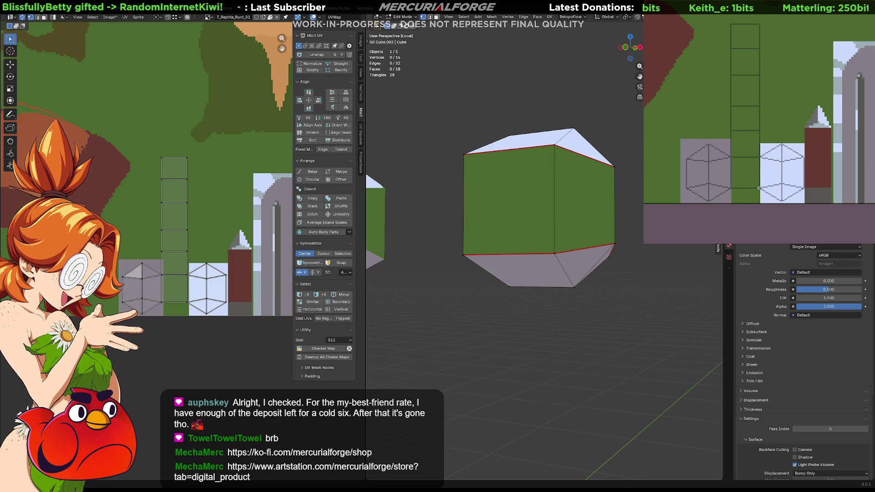
drag(759, 188, 729, 25)
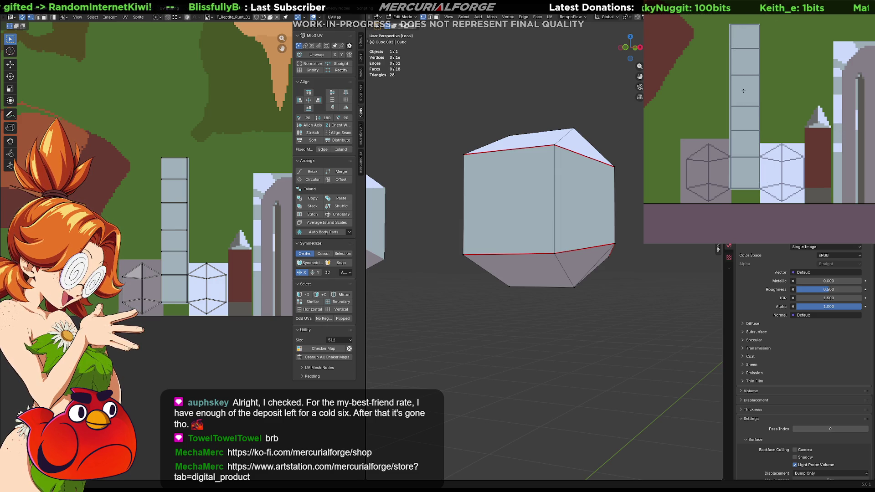
scroll(538, 205, down, 5)
mouse_move(538, 205)
middle_down()
mouse_move(585, 273)
mouse_move(593, 263)
middle_up()
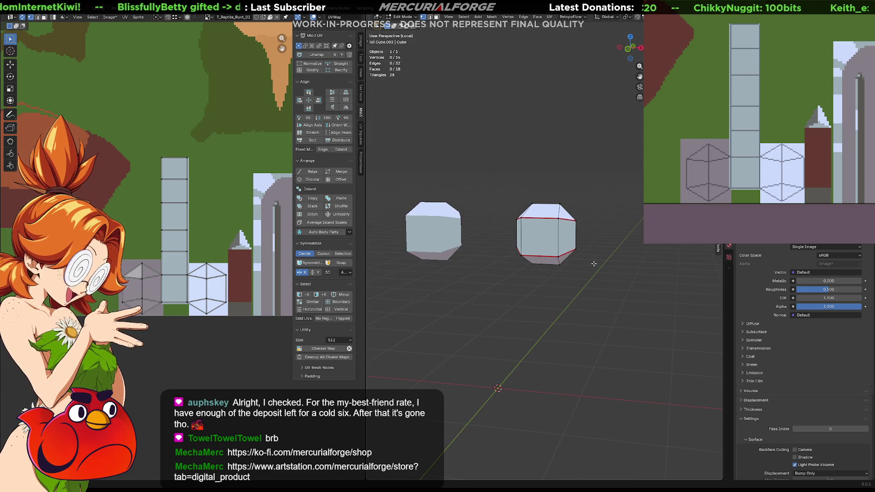
Leave Local view and Edit Mode, then orbit to review the reptile's new shoulder pads.
key(KP_Divide)
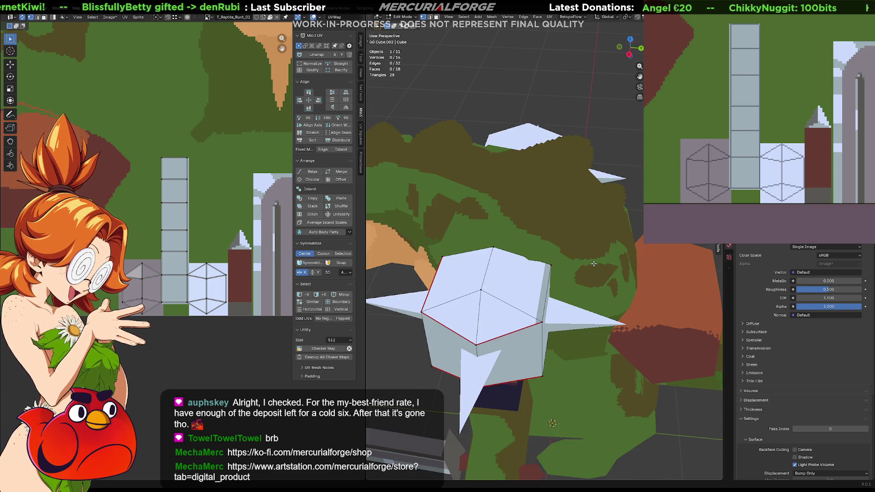
key(Tab)
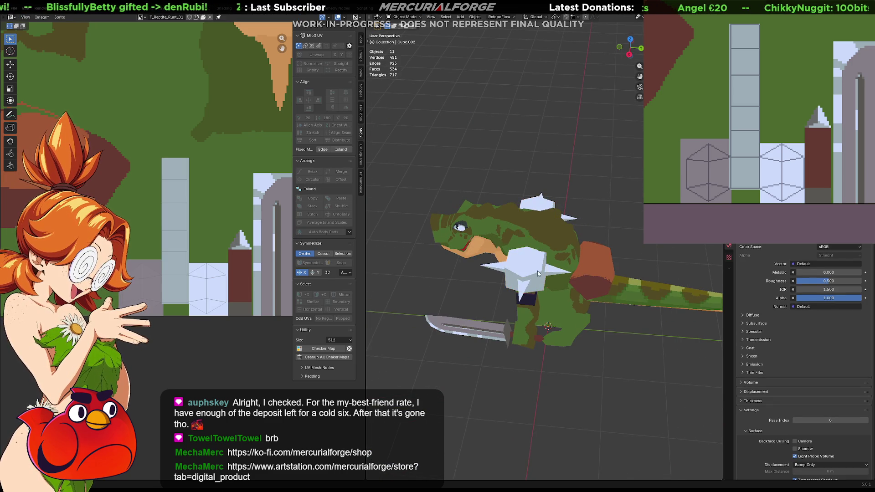
middle_drag(537, 270, 631, 240)
scroll(631, 240, up, 5)
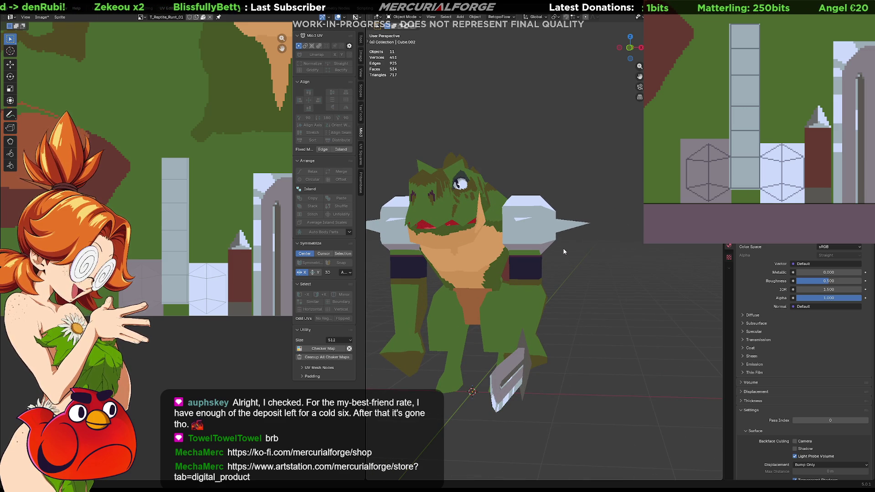
middle_drag(565, 251, 535, 255)
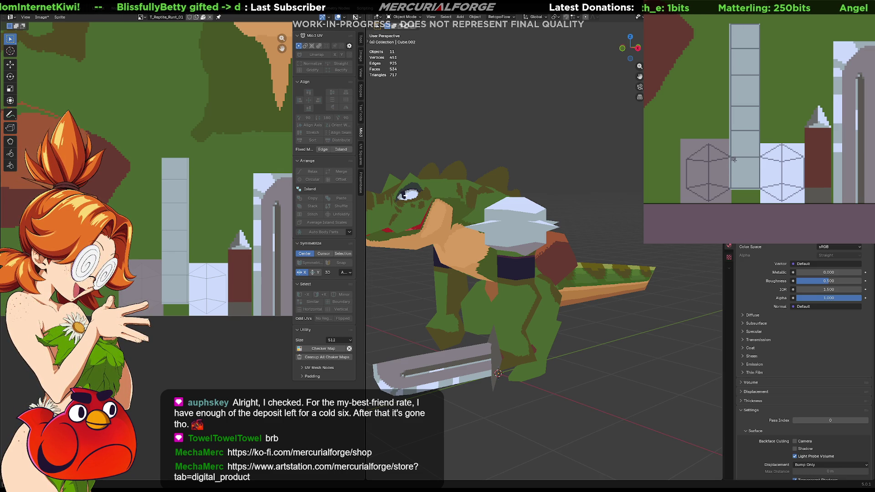
Test mauve and grey paint strokes on the texture pillar, undoing each one.
mouse_move(725, 180)
mouse_down()
mouse_move(725, 137)
mouse_move(733, 142)
mouse_move(733, 182)
mouse_move(727, 145)
mouse_up()
key(ctrl+z)
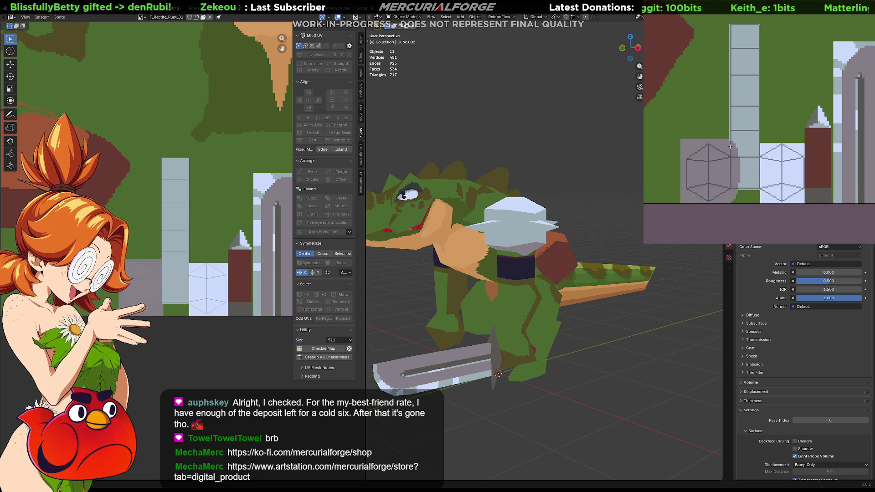
middle_drag(570, 241, 391, 243)
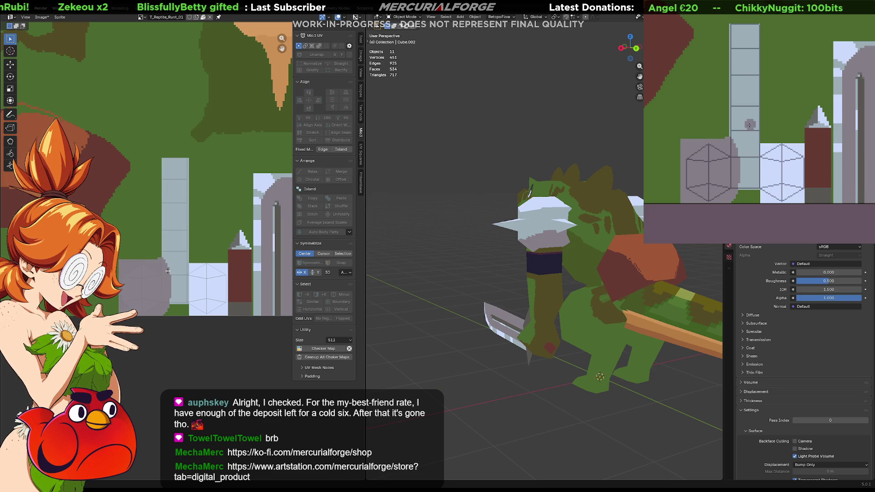
drag(760, 86, 759, 126)
key(ctrl+z)
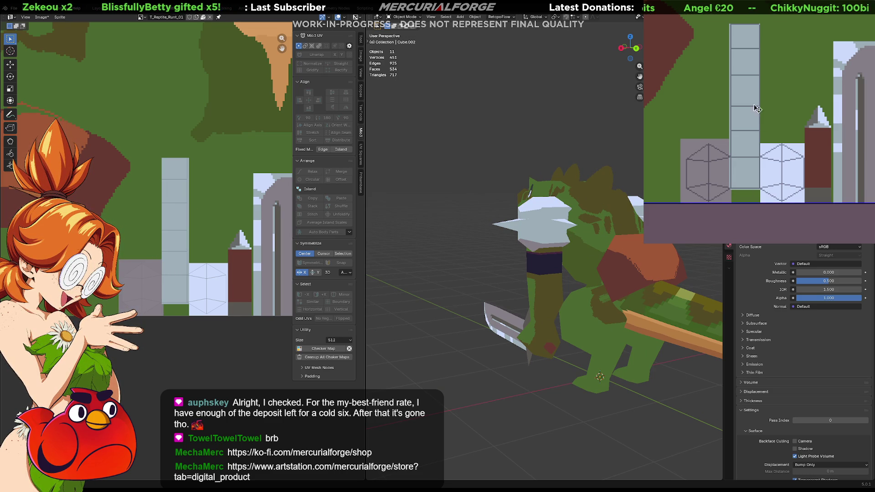
drag(732, 58, 725, 123)
key(ctrl+z)
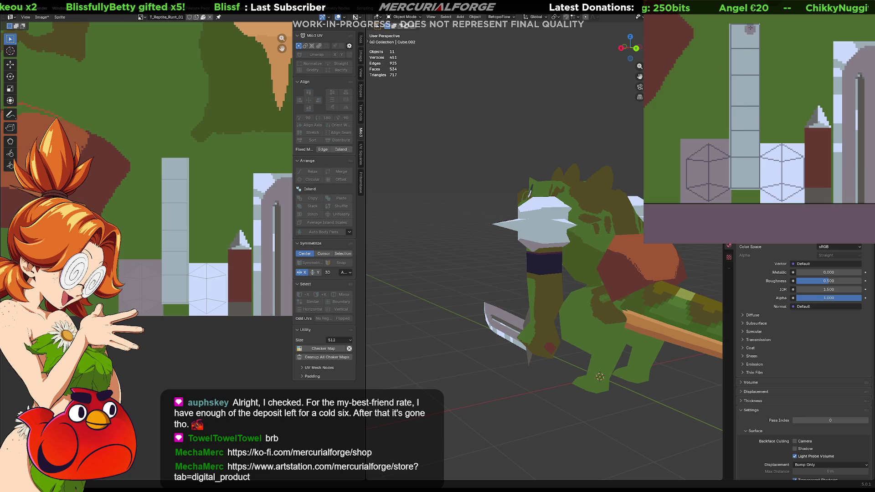
drag(746, 24, 739, 78)
key(ctrl+z)
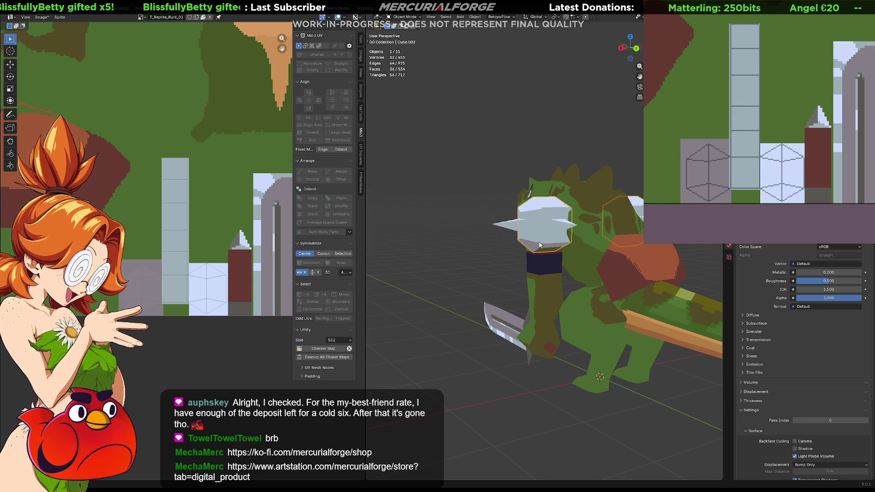
Isolate the shoulder pads in Local view and try a grey pillar stroke, then undo it.
key(KP_Divide)
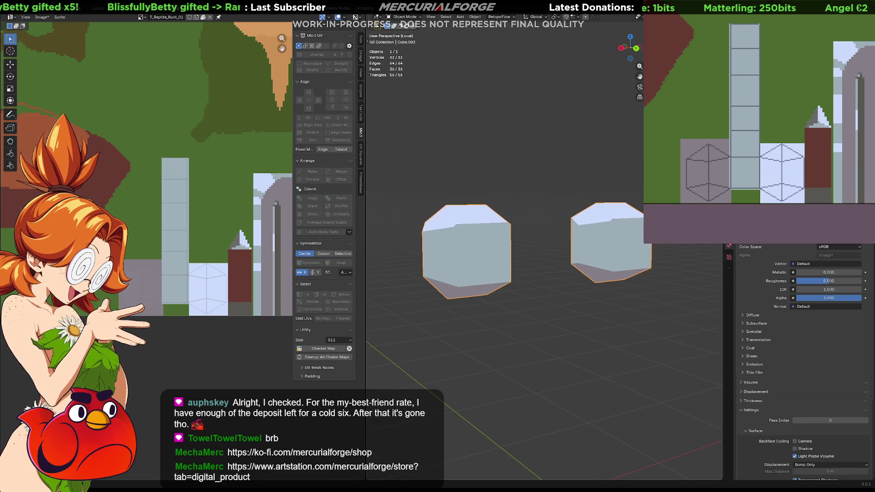
drag(751, 98, 754, 187)
key(ctrl+z)
key(ctrl+z)
key(ctrl+z)
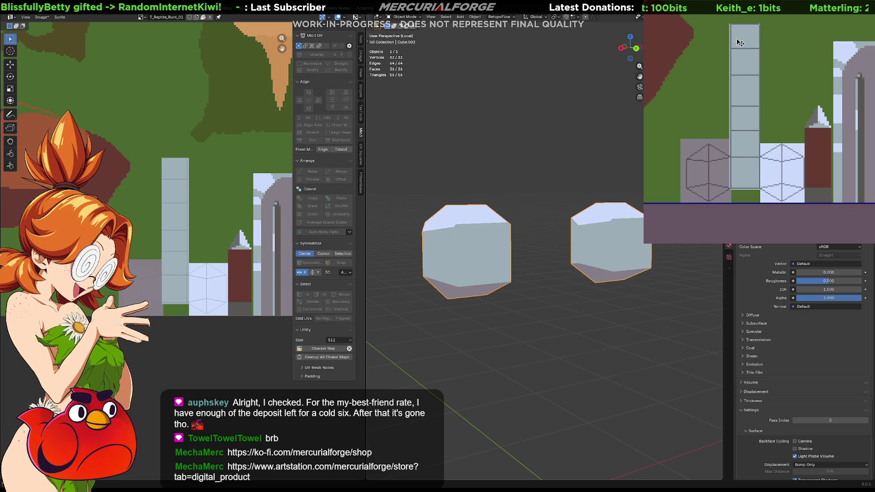
Paint darker grey shading along the metal strip's top and left edges.
drag(731, 25, 721, 110)
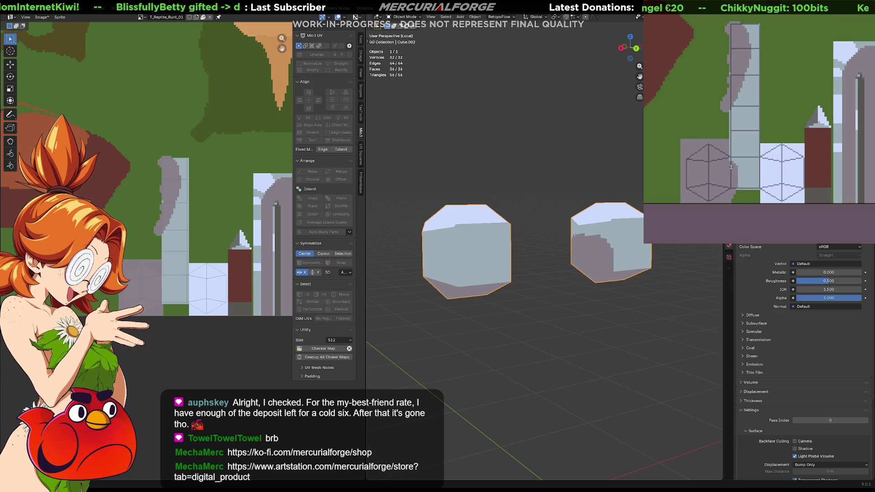
drag(727, 171, 734, 199)
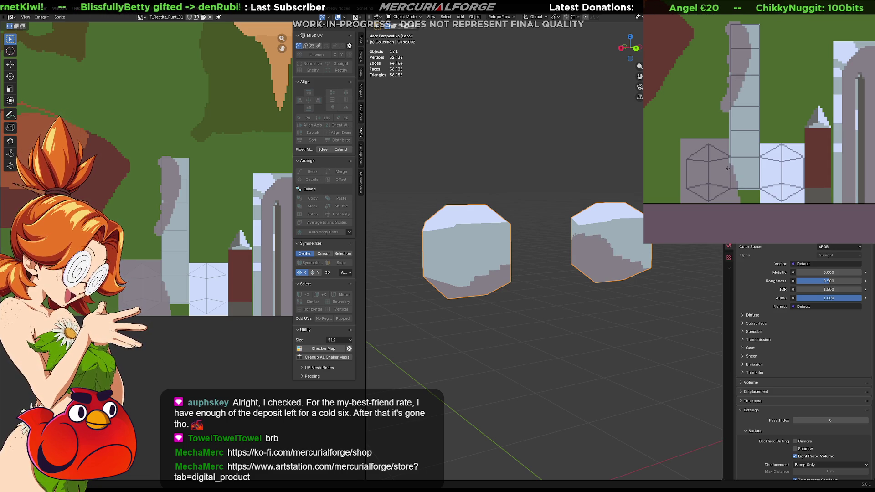
drag(728, 169, 743, 194)
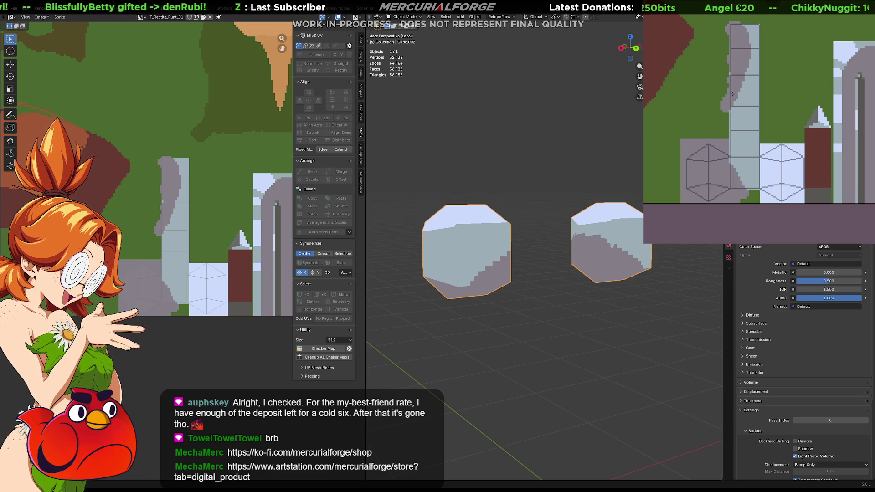
mouse_move(731, 166)
mouse_down()
mouse_move(730, 98)
mouse_move(732, 178)
mouse_up()
key(ctrl+z)
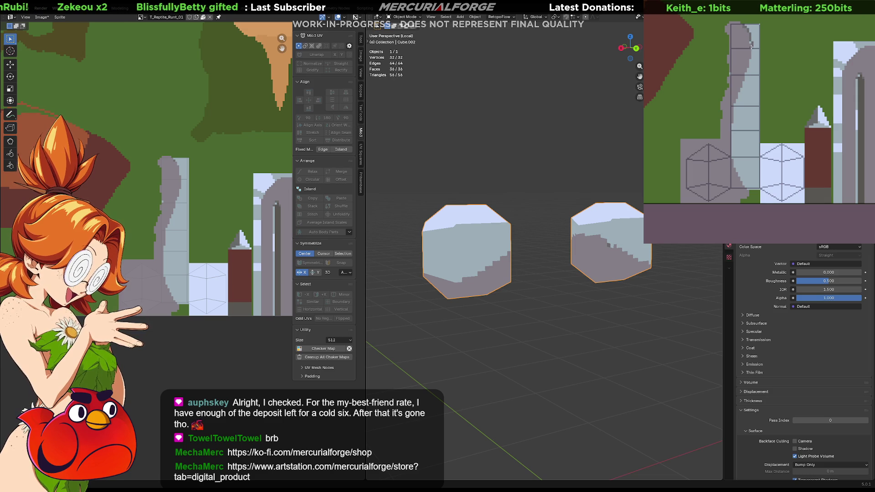
drag(730, 114, 728, 136)
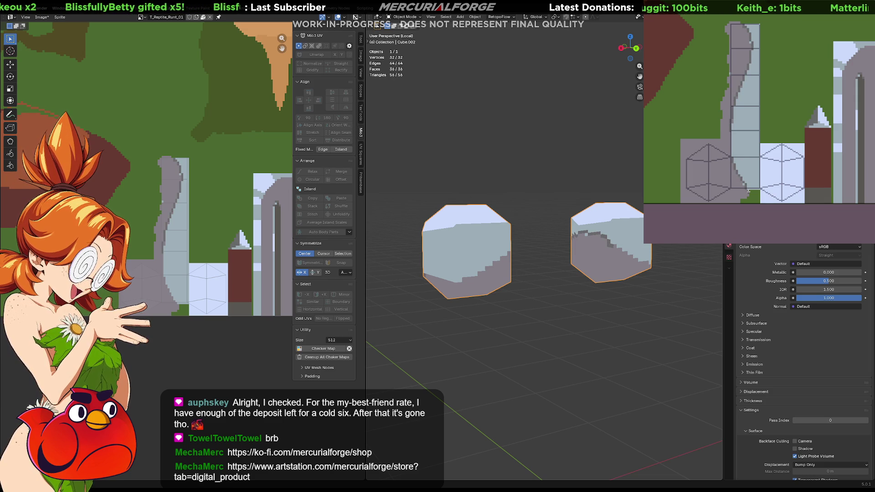
mouse_move(748, 191)
mouse_down()
mouse_move(735, 171)
mouse_move(734, 111)
mouse_up()
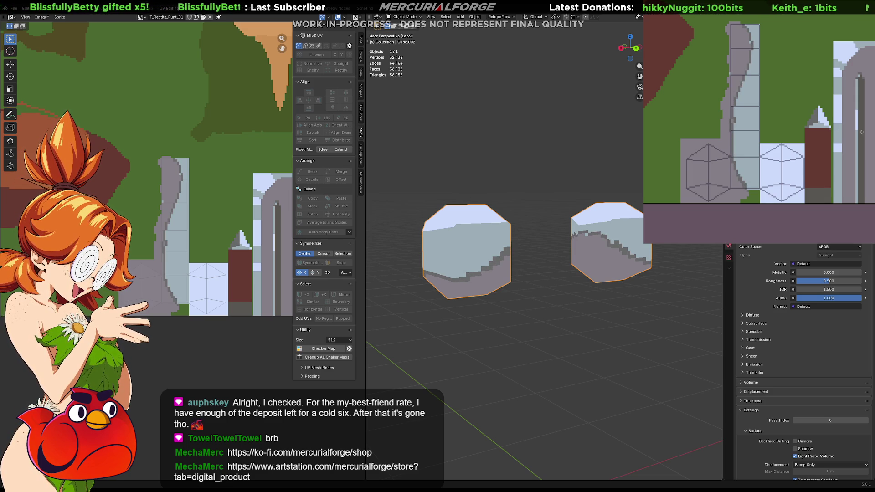
mouse_move(574, 191)
middle_down()
mouse_move(537, 194)
mouse_move(493, 181)
mouse_move(537, 180)
mouse_move(518, 180)
middle_up()
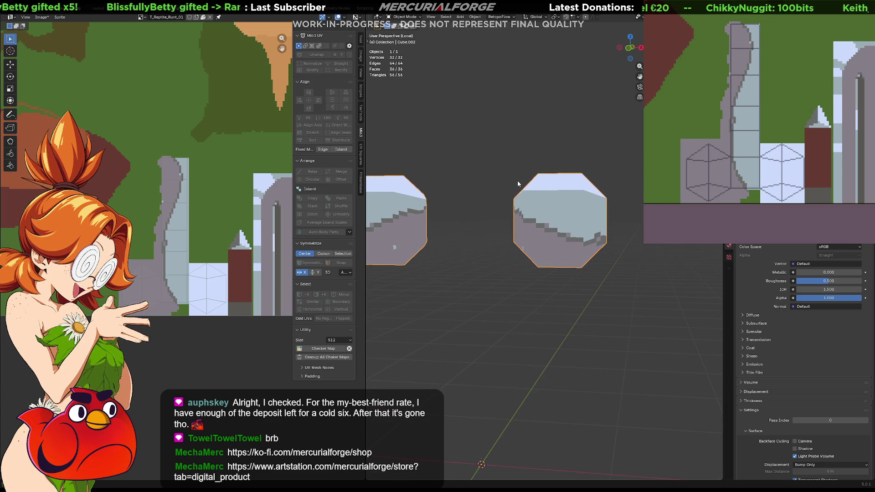
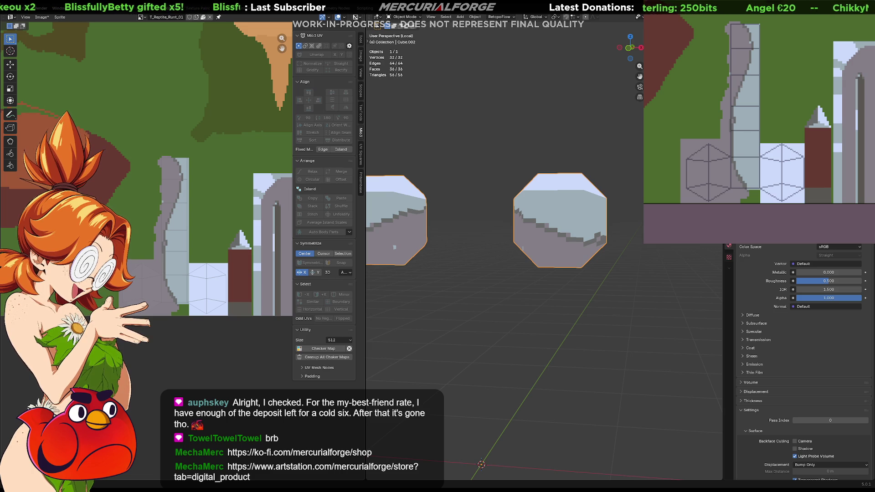
Paint a dark stroke along the shoulder-pad texture's pixel column, redoing it twice.
drag(714, 146, 738, 197)
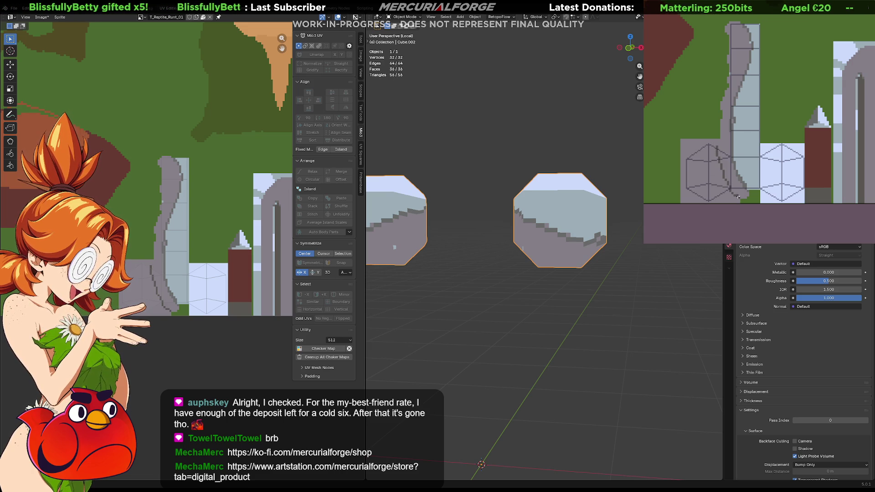
key(ctrl+z)
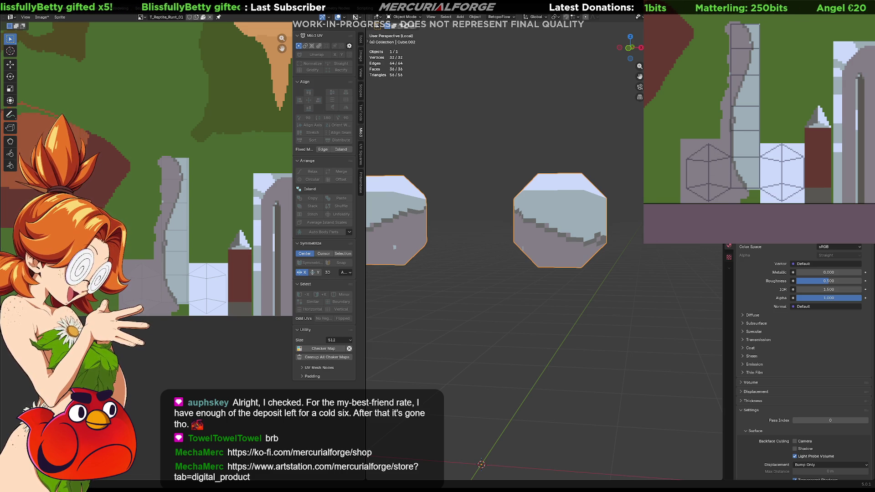
drag(731, 188, 721, 159)
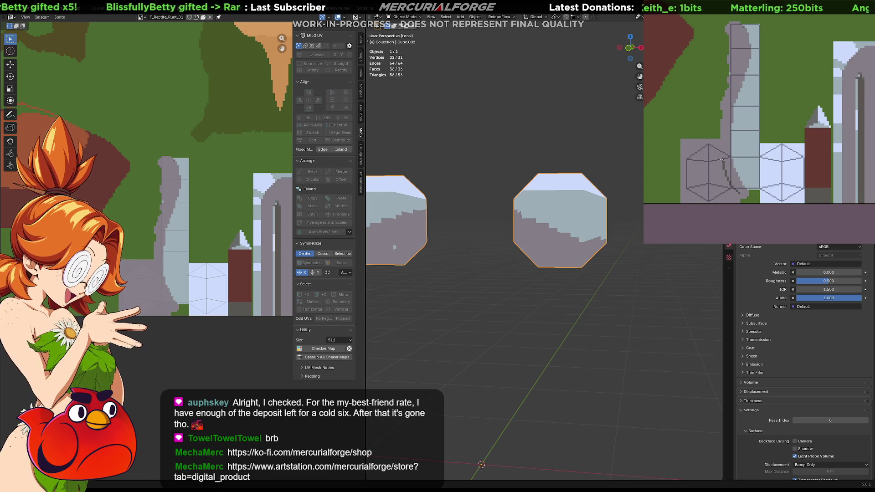
key(ctrl+z)
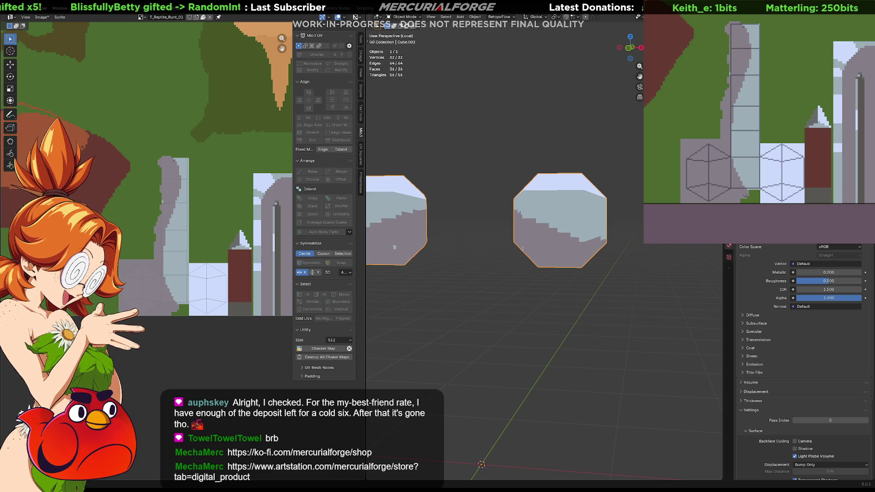
drag(747, 198, 724, 141)
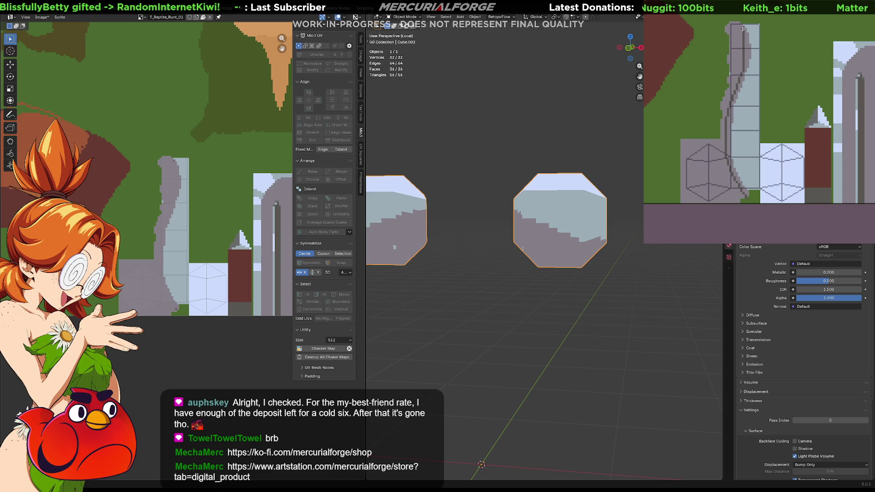
Outline the column's left edge, bucket-fill the area beside it with uniform darker grey, and exit local view.
drag(737, 22, 732, 63)
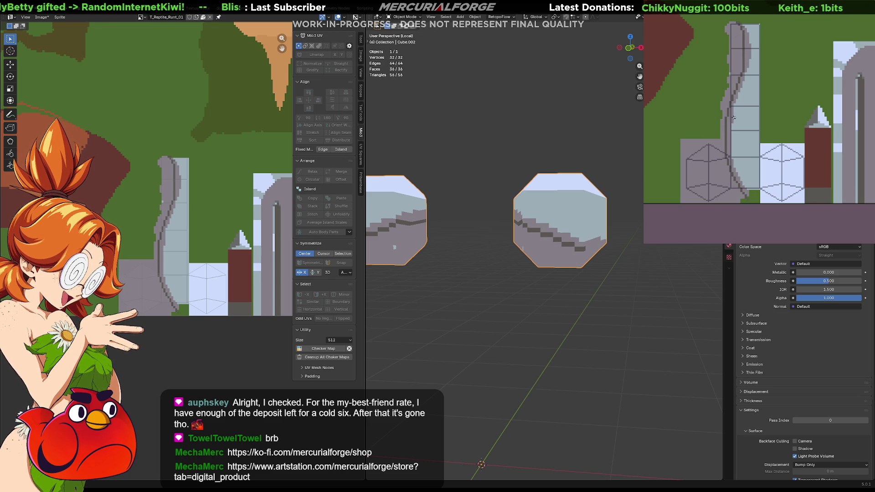
click(730, 72)
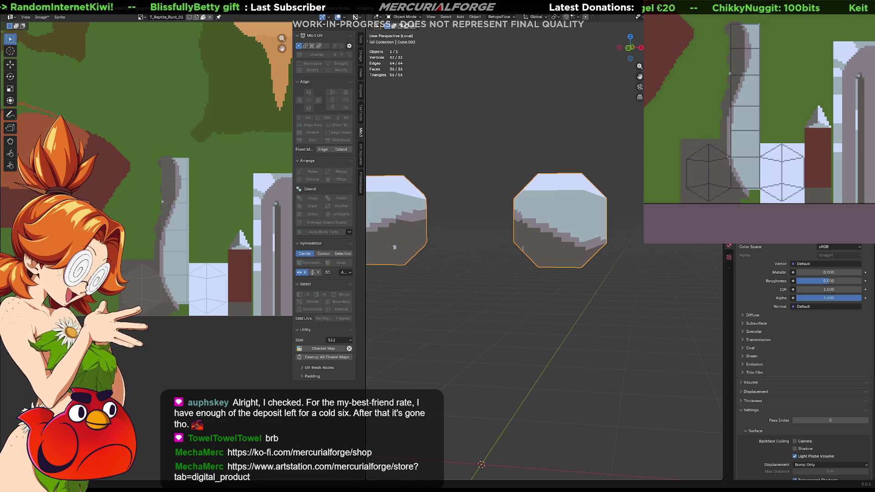
mouse_move(512, 238)
middle_down()
mouse_move(501, 237)
mouse_move(524, 237)
mouse_move(455, 227)
middle_up()
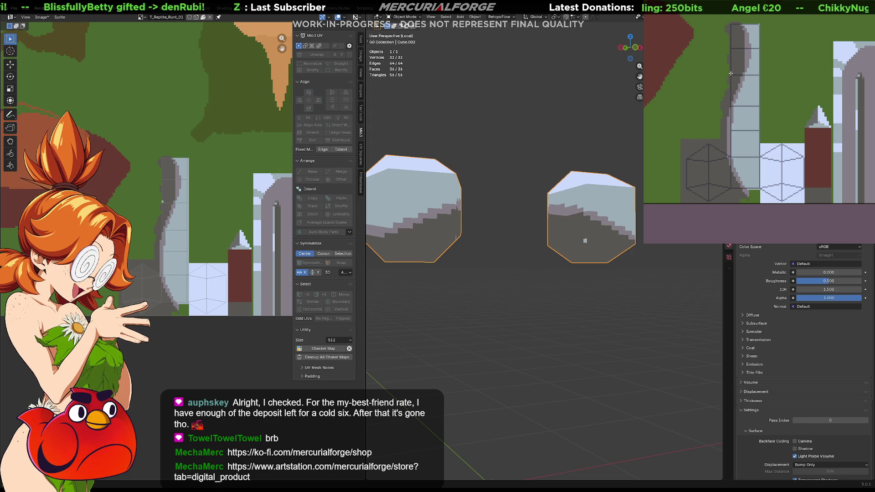
middle_drag(498, 258, 498, 258)
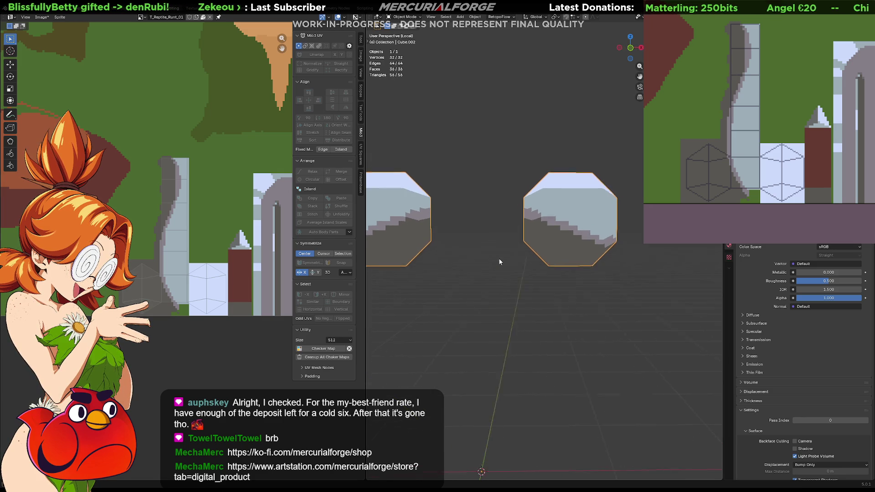
key(KP_Divide)
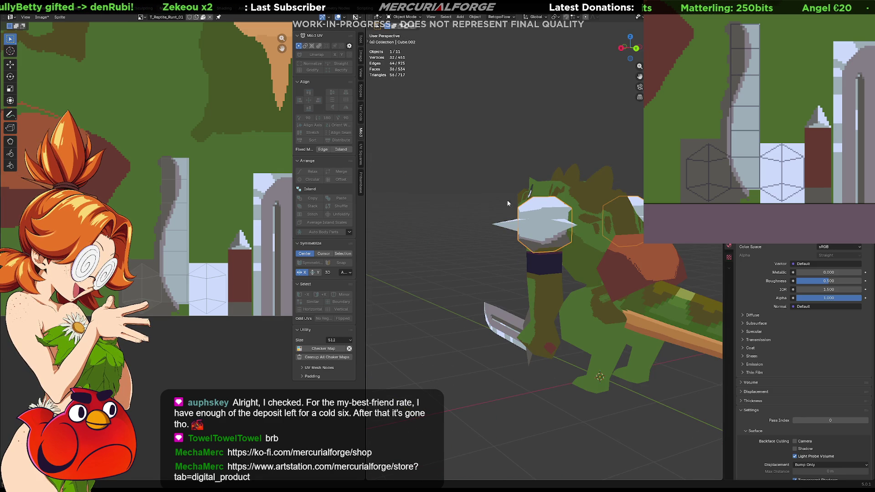
From a front view, widen the grey strip with a curving stroke and darken its left edge.
click(471, 225)
key(KP_1)
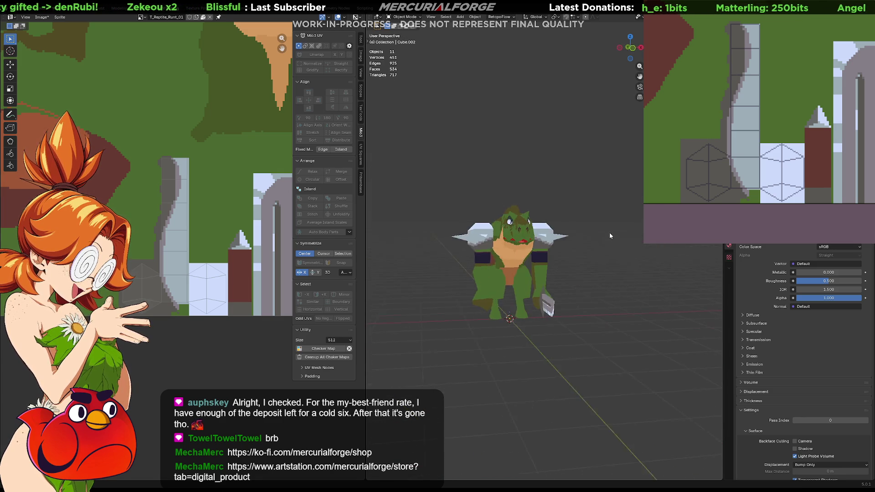
middle_drag(609, 233, 605, 231)
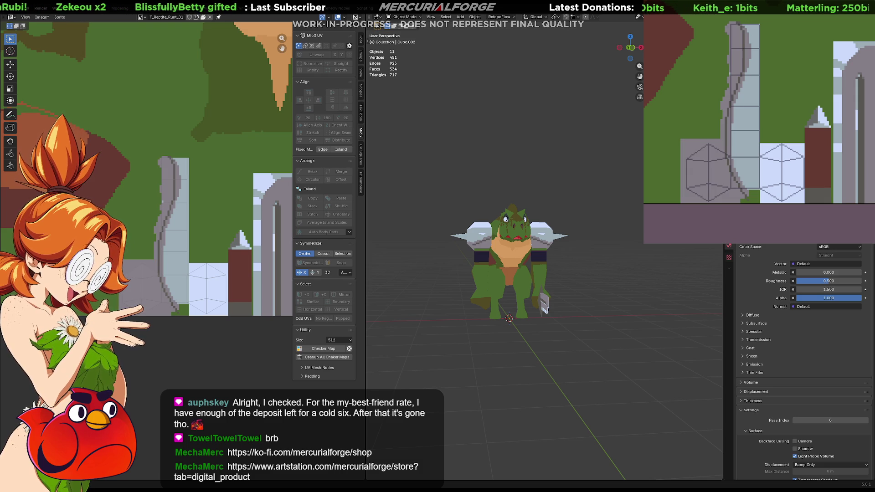
click(734, 70)
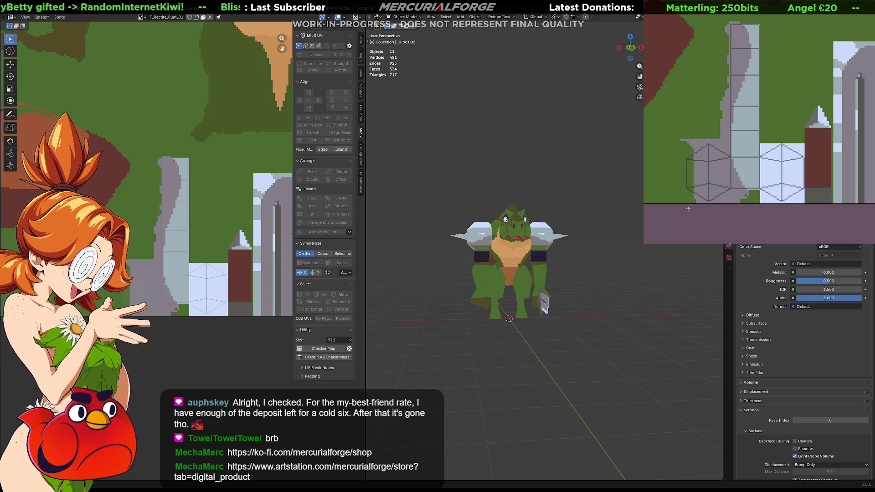
mouse_move(684, 156)
mouse_down()
mouse_move(722, 112)
mouse_move(730, 46)
mouse_up()
mouse_move(696, 138)
mouse_down()
mouse_move(689, 204)
mouse_move(700, 184)
mouse_up()
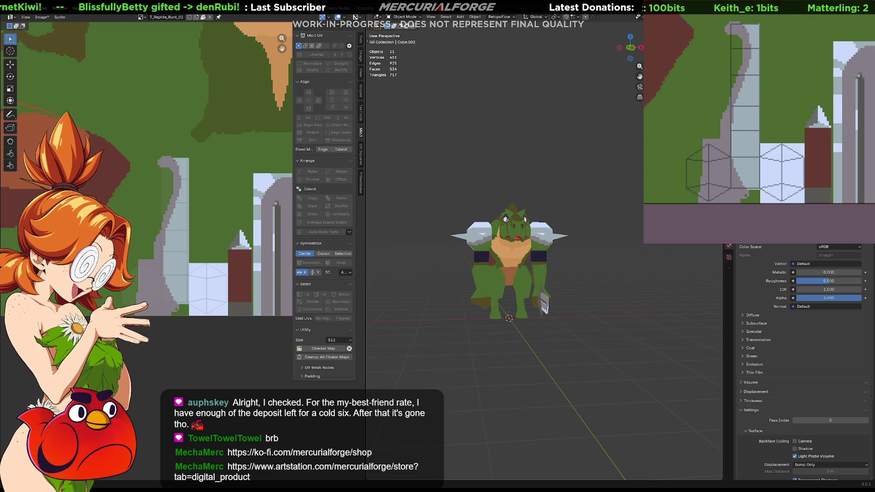
Keep the grey hook at the column top and paint green along the column's lower-left edge.
mouse_move(501, 264)
middle_down()
mouse_move(565, 269)
mouse_move(533, 264)
middle_up()
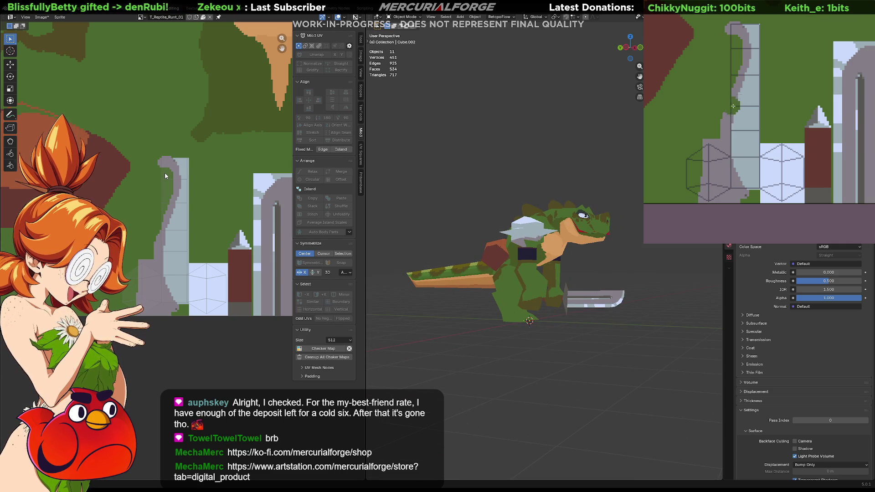
drag(728, 36, 734, 25)
key(ctrl+z)
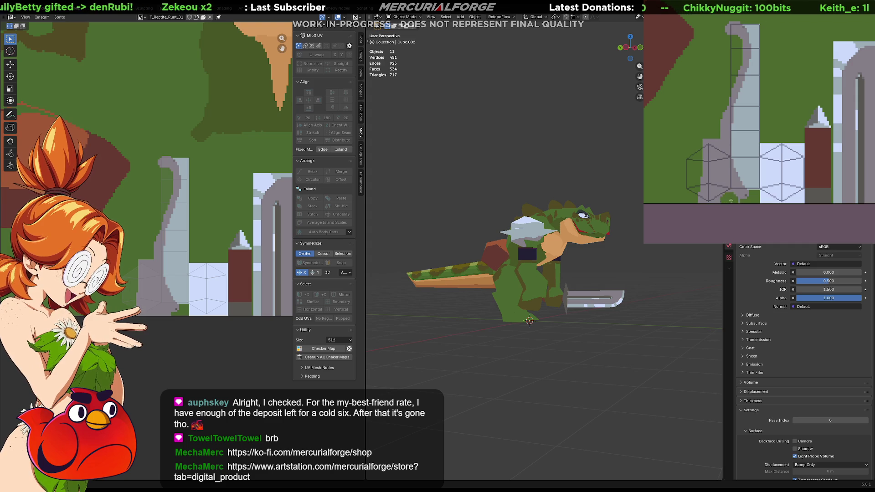
mouse_move(742, 201)
mouse_down()
mouse_move(708, 191)
mouse_move(717, 141)
mouse_up()
key(ctrl+z)
key(ctrl+z)
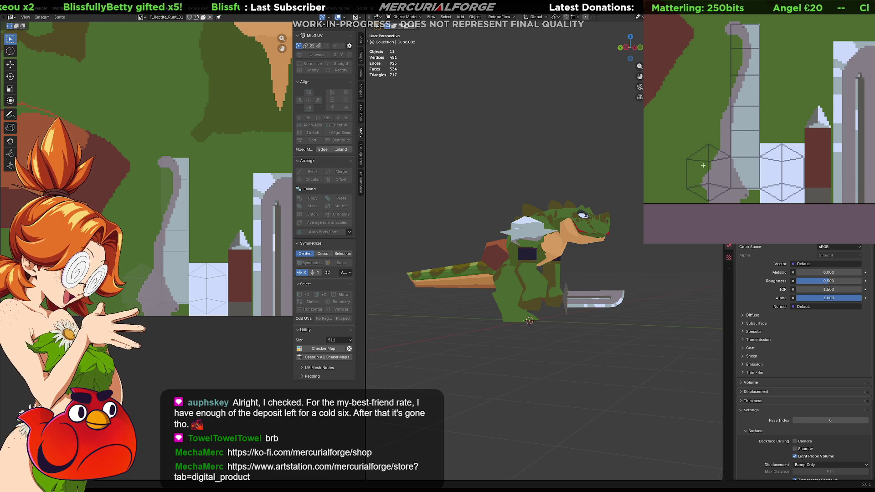
mouse_move(703, 166)
mouse_down()
mouse_move(709, 196)
mouse_move(716, 188)
mouse_up()
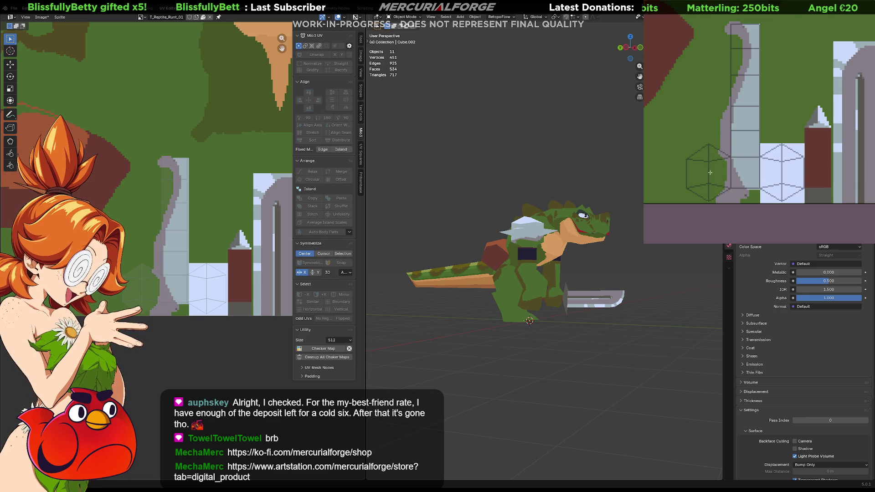
Orbit around the reptile from behind, the side and an angled front view.
mouse_move(587, 296)
middle_down()
mouse_move(559, 291)
mouse_move(550, 265)
mouse_move(527, 261)
mouse_move(414, 280)
mouse_move(494, 285)
mouse_move(446, 280)
middle_up()
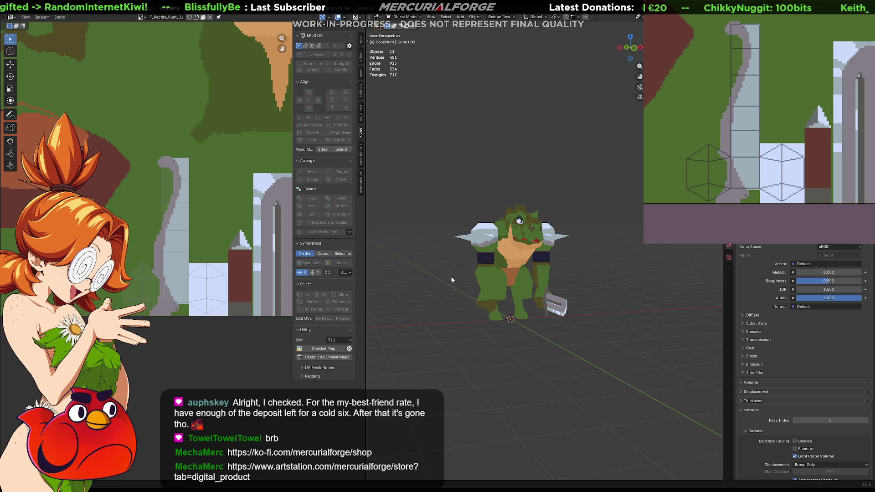
mouse_move(501, 242)
middle_down()
mouse_move(548, 239)
mouse_move(477, 226)
mouse_move(530, 232)
mouse_move(483, 269)
middle_up()
mouse_move(478, 285)
middle_down()
mouse_move(494, 223)
mouse_move(528, 211)
middle_up()
In Edit Mode on the shoulder-pad cube, nudge a corner vertex and the top vertex.
click(538, 212)
key(Tab)
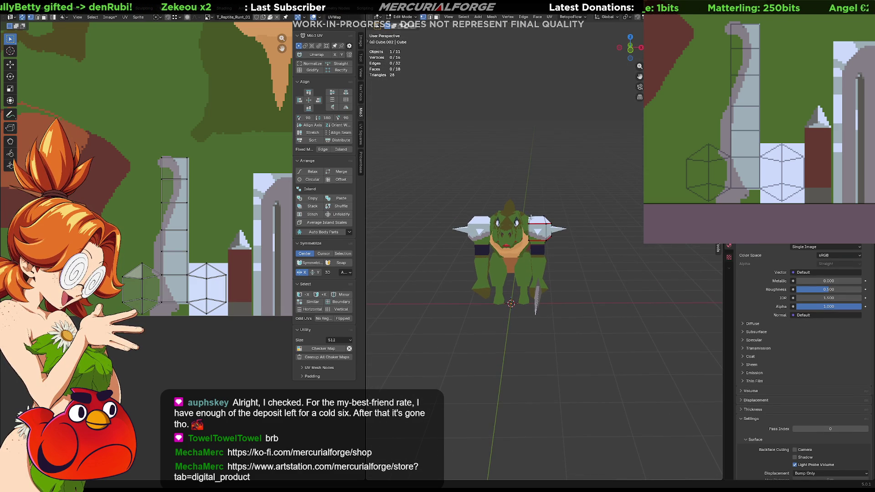
click(532, 217)
key(g)
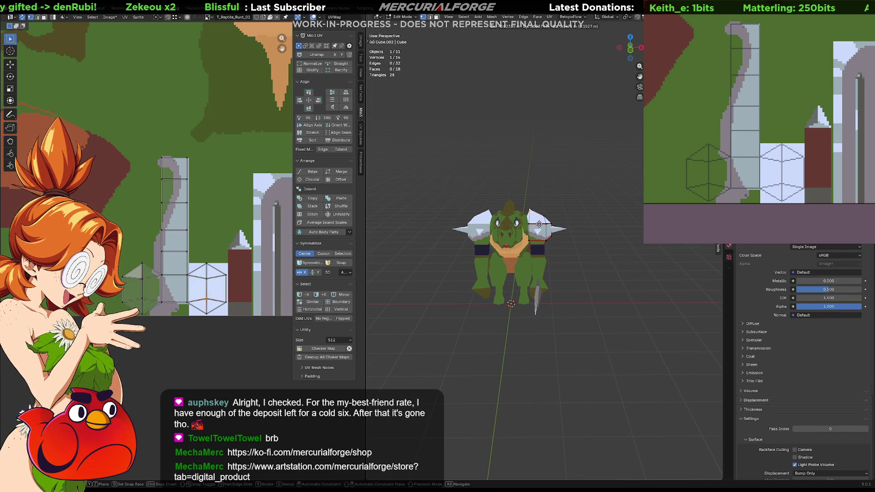
click(541, 220)
key(g)
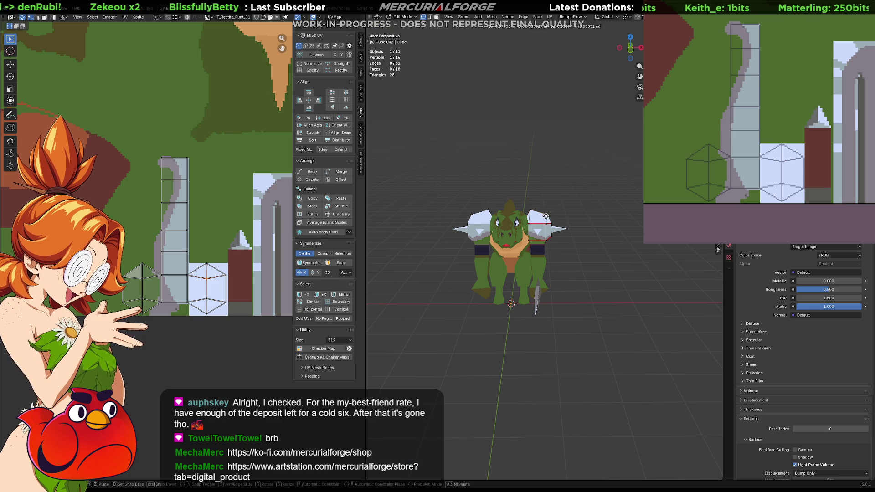
right_click(545, 217)
click(529, 210)
key(g)
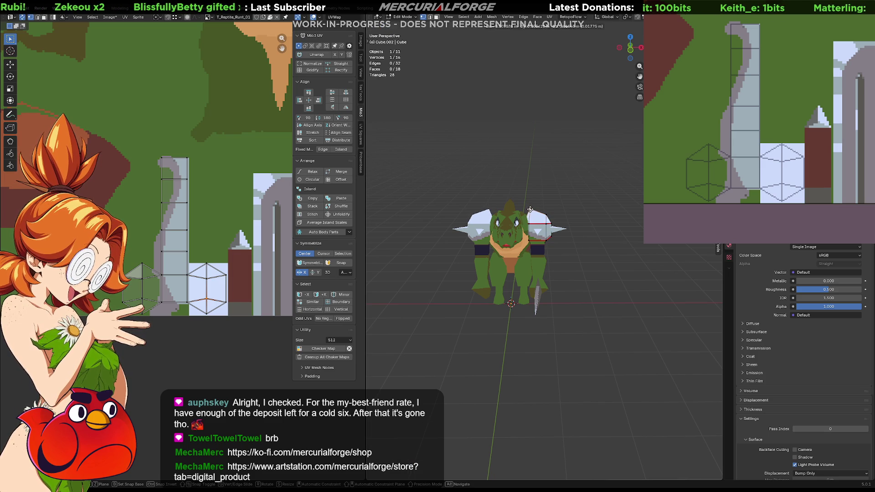
click(531, 209)
From a side view, move a shoulder vertex up and outward twice, locked off the Y axis.
mouse_move(531, 209)
middle_down()
mouse_move(471, 195)
mouse_move(574, 211)
middle_up()
click(521, 205)
key(g)
key(shift+y)
click(554, 213)
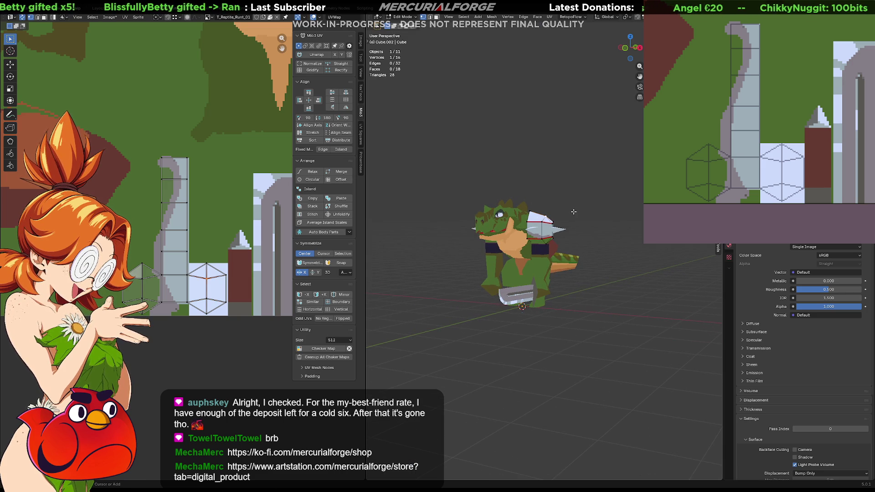
key(g)
key(shift+y)
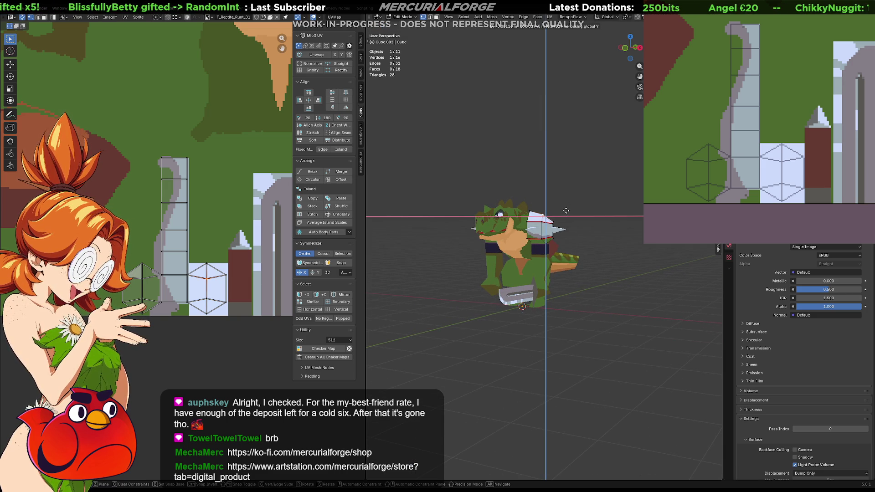
click(565, 210)
Add a second shoulder vertex and move both together within the X/Z plane.
middle_drag(560, 218, 552, 231)
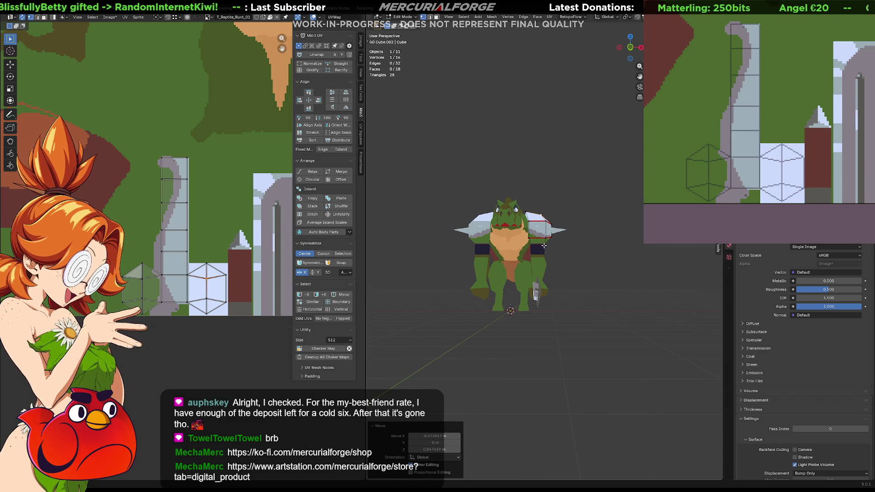
shift+click(552, 237)
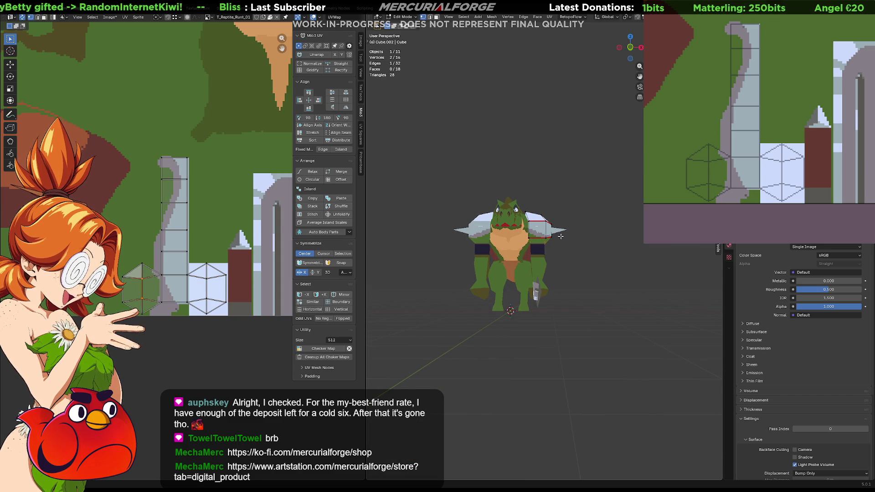
key(g)
key(shift+y)
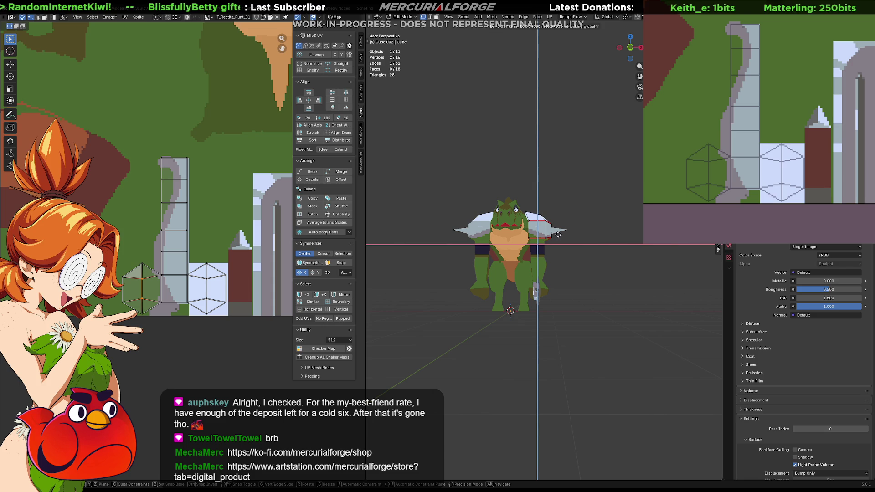
click(558, 234)
Return to Object Mode, view the reptile from the side, front and behind, and select Legs.
key(Tab)
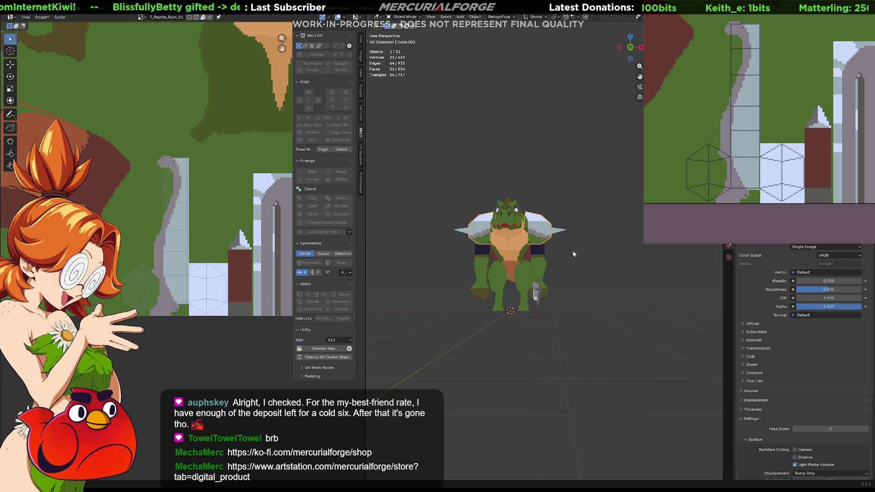
mouse_move(573, 254)
middle_down()
mouse_move(597, 232)
mouse_move(661, 225)
mouse_move(543, 241)
mouse_move(564, 254)
mouse_move(562, 318)
mouse_move(567, 247)
mouse_move(578, 231)
mouse_move(619, 236)
middle_up()
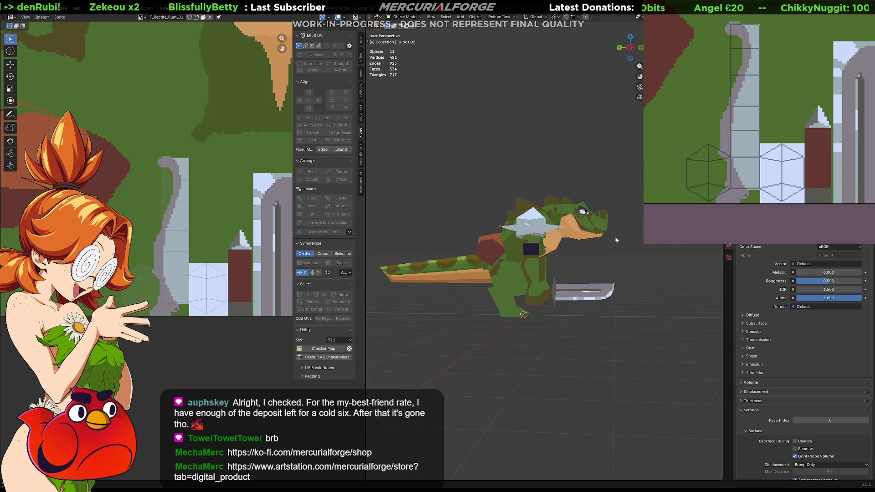
mouse_move(614, 237)
middle_down()
mouse_move(562, 247)
mouse_move(608, 220)
mouse_move(570, 232)
mouse_move(448, 226)
mouse_move(506, 229)
middle_up()
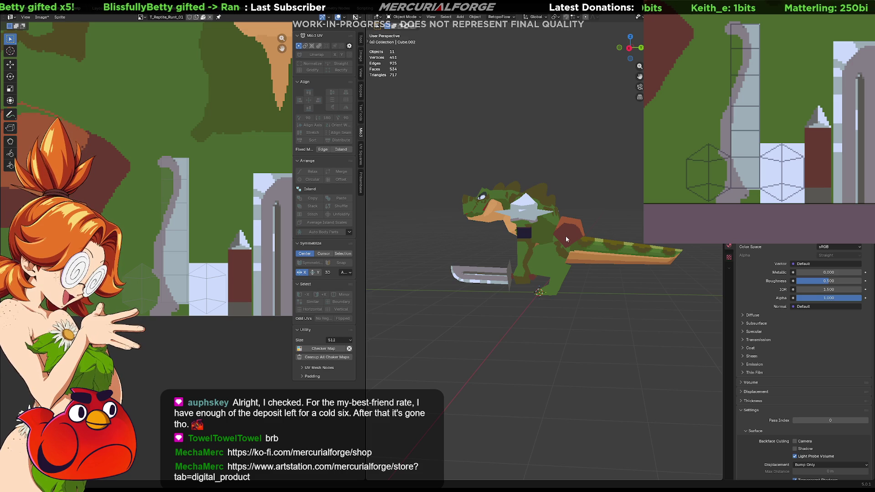
middle_drag(565, 236, 449, 231)
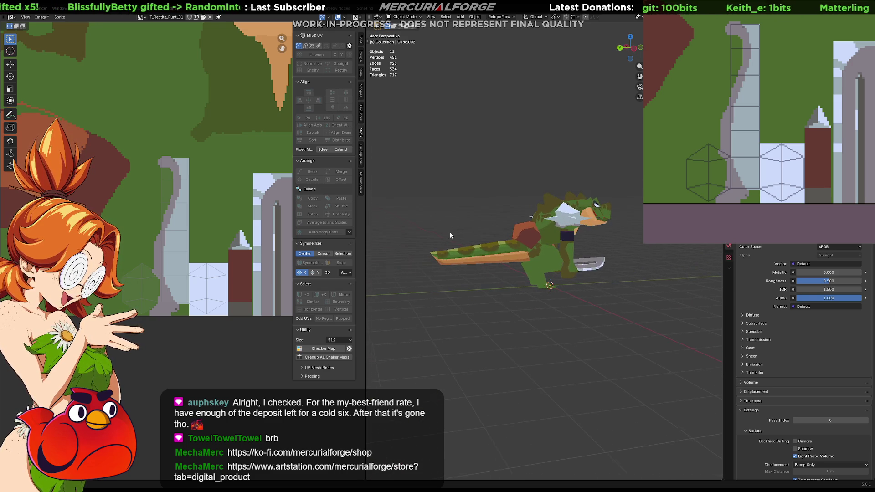
click(554, 266)
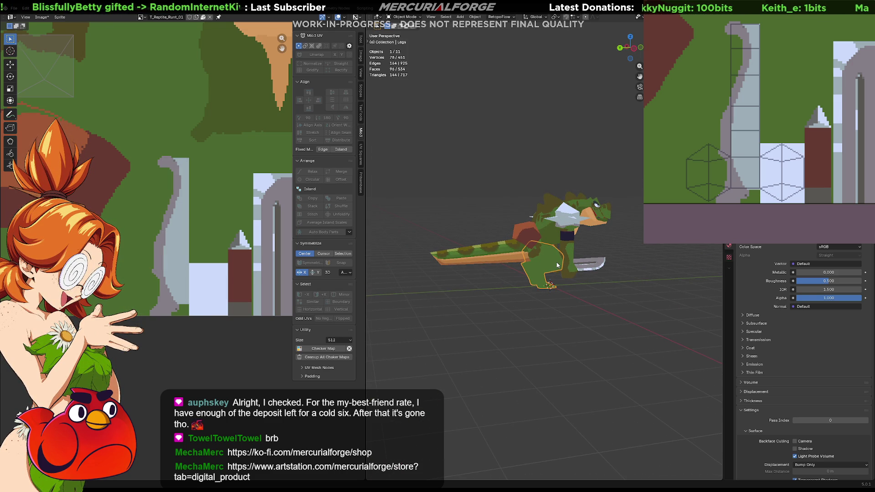
Fit the full texture sheet in the reference window while turning the viewport onto the legs.
scroll(174, 178, down, 5)
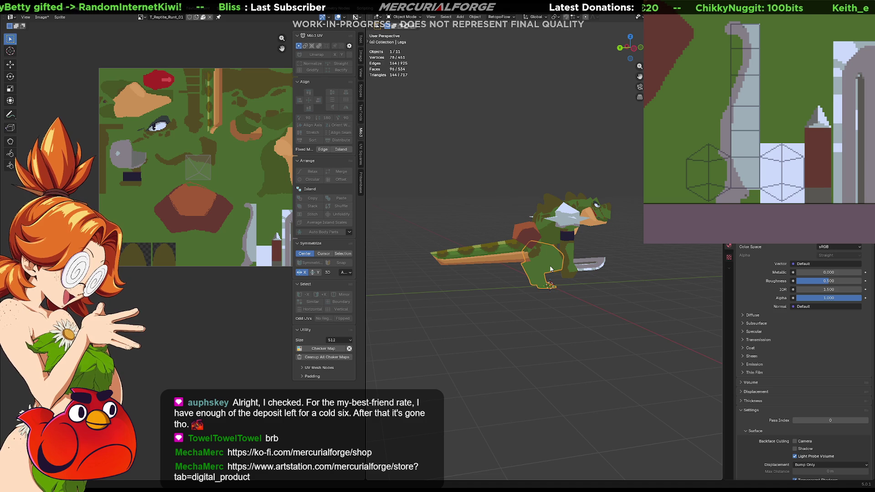
scroll(550, 268, up, 5)
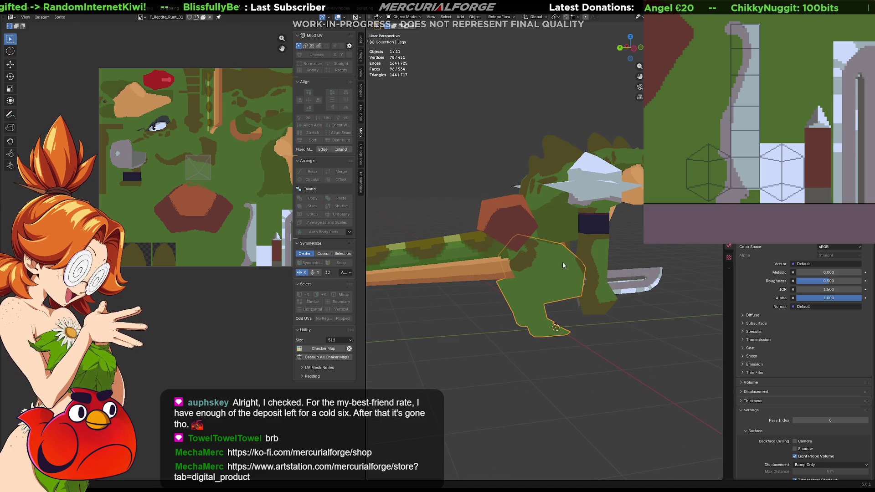
mouse_move(562, 263)
middle_down()
mouse_move(529, 266)
mouse_move(551, 252)
mouse_move(541, 255)
middle_up()
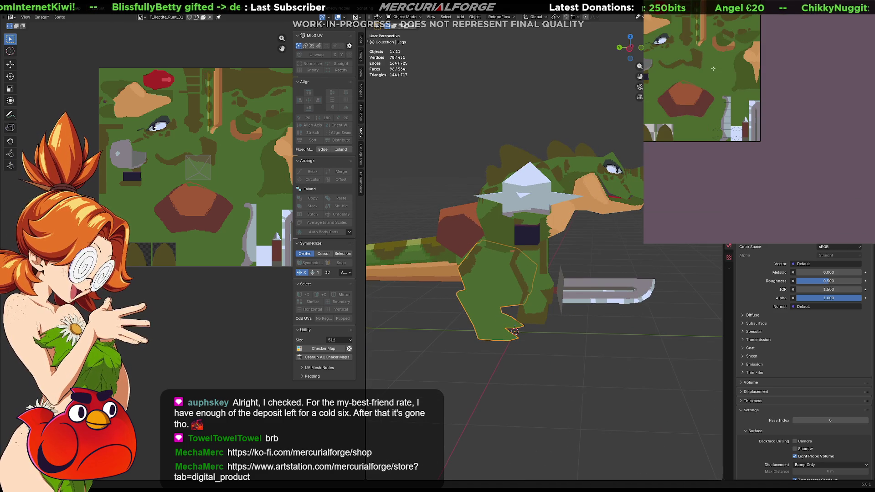
mouse_move(714, 71)
mouse_down()
mouse_move(794, 153)
mouse_move(777, 155)
mouse_up()
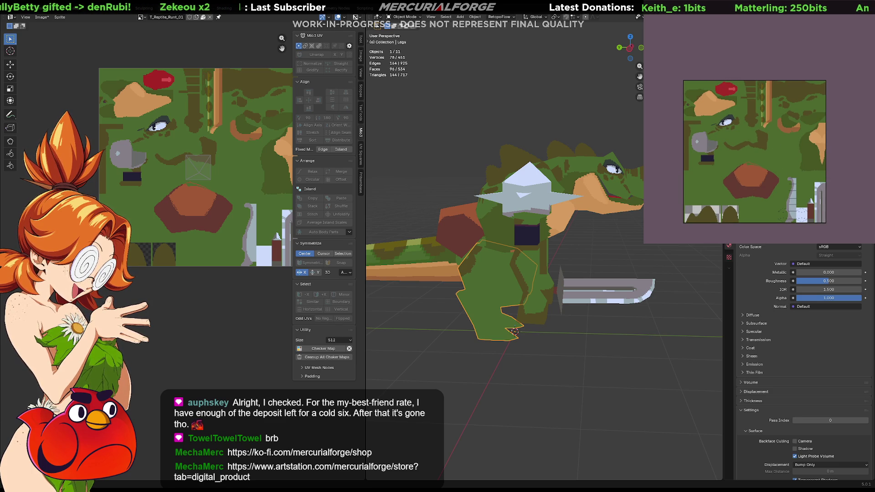
Apply a Hue/Saturation adjustment with hue -5 and alpha 0 to the texture.
key(ctrl+u)
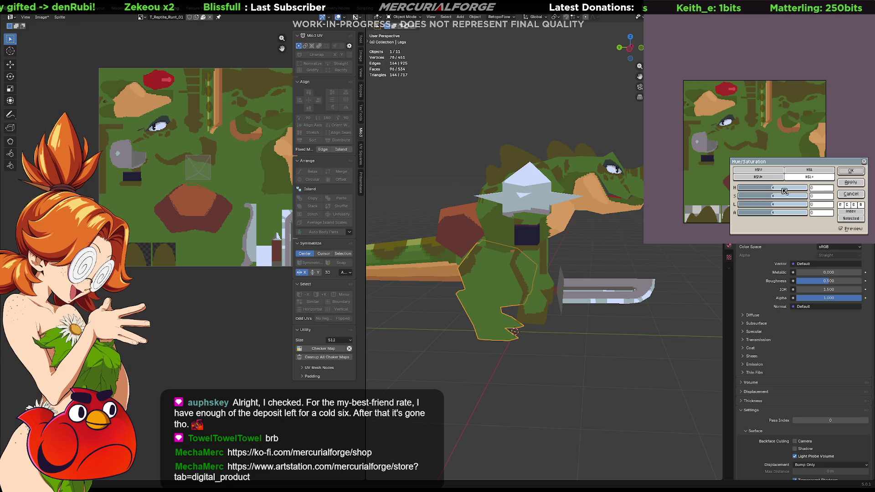
mouse_move(760, 1)
mouse_down()
mouse_move(760, 19)
mouse_move(737, 32)
mouse_up()
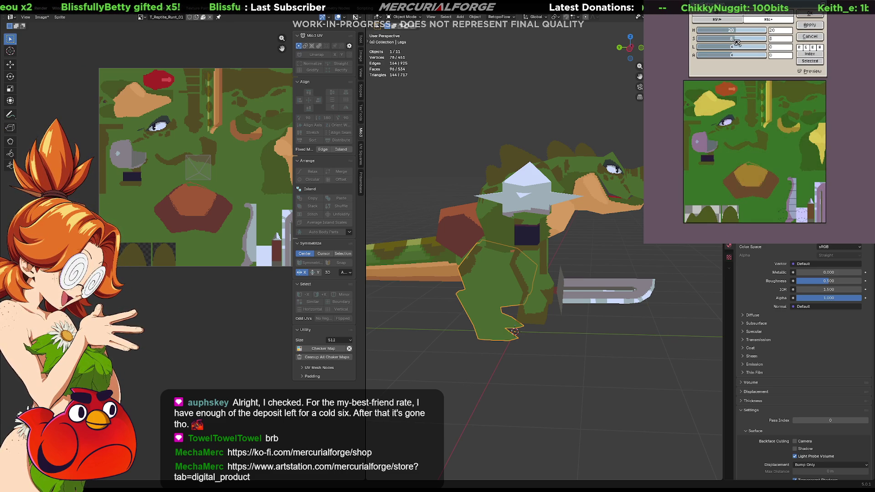
drag(736, 35, 734, 57)
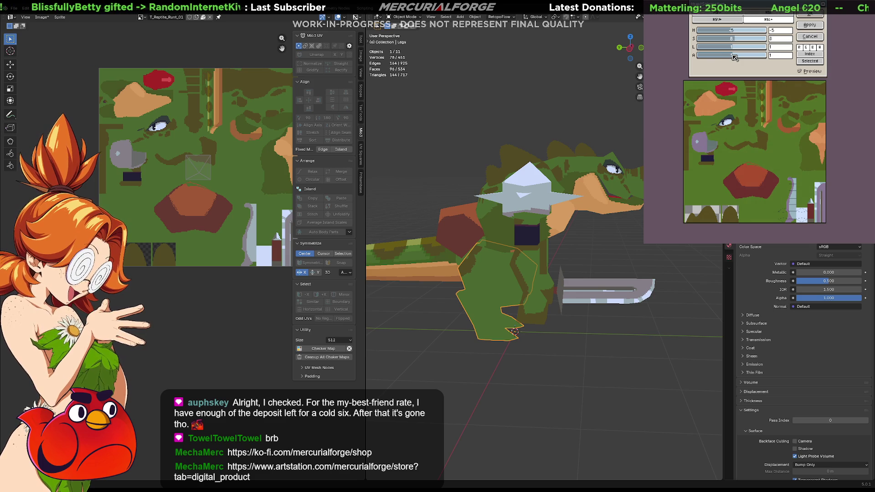
click(780, 56)
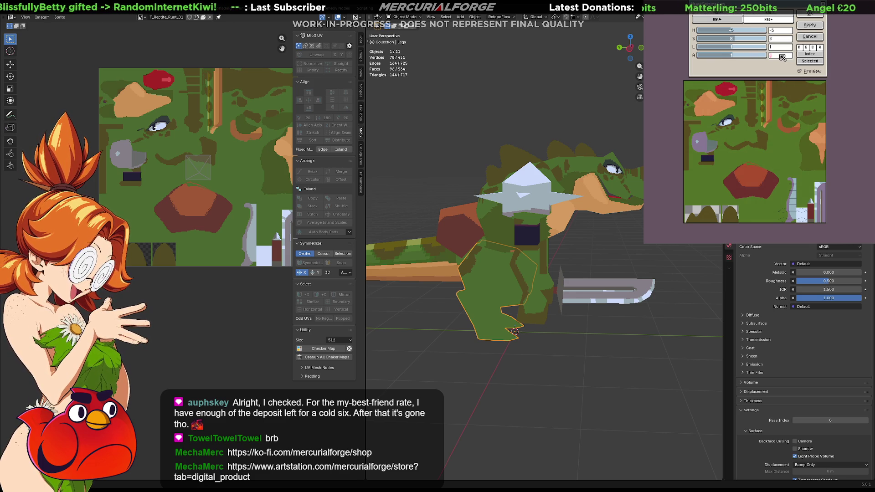
key(BackSpace)
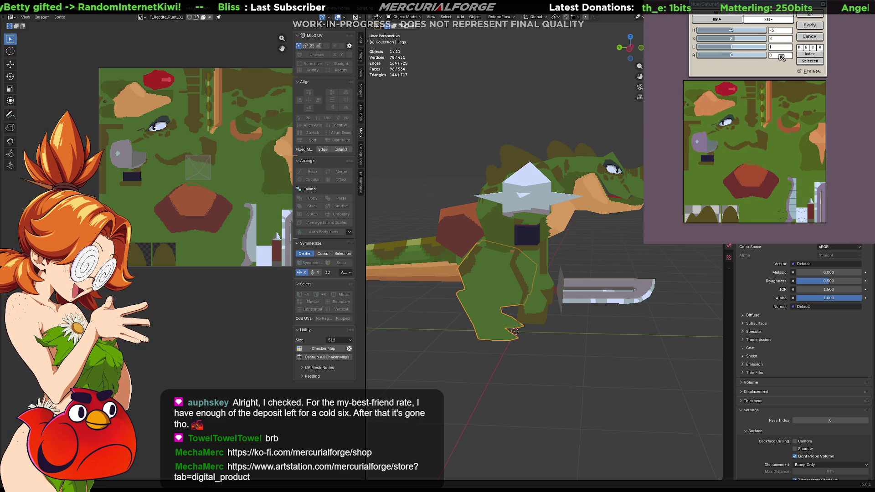
text(0)
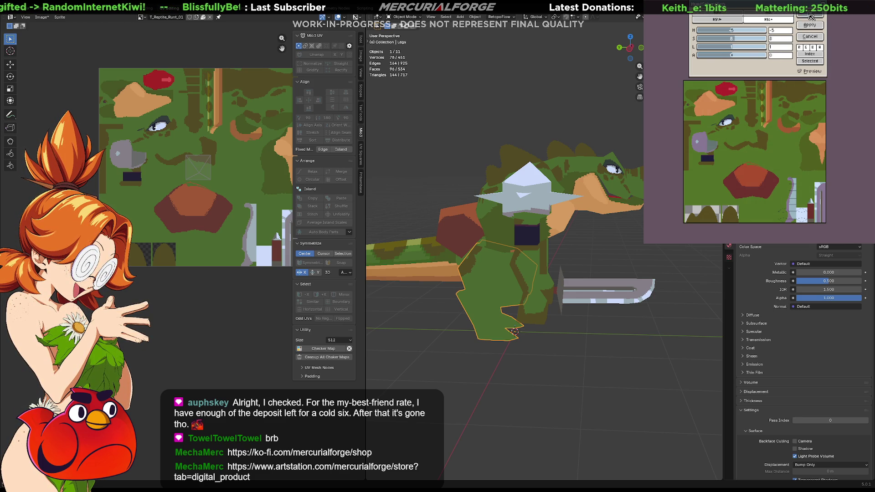
click(810, 16)
middle_drag(624, 278, 601, 259)
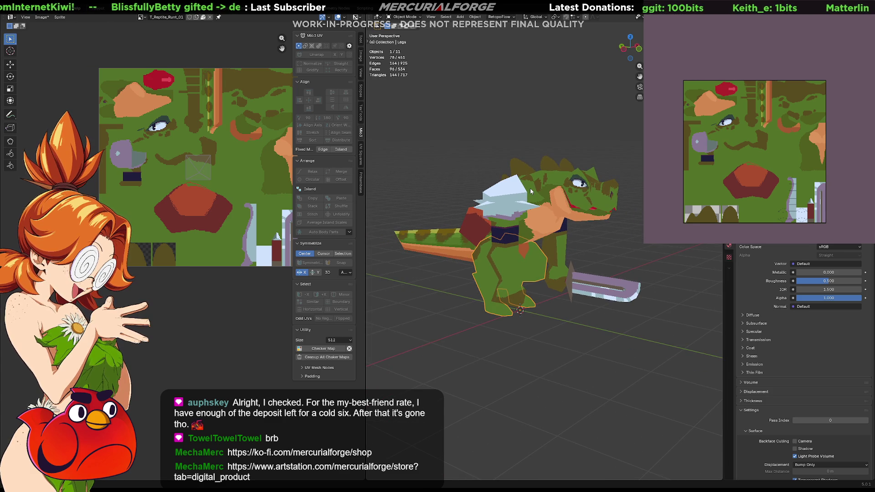
Apply a second Hue/Saturation adjustment with the hue shifted to -14.
key(ctrl+u)
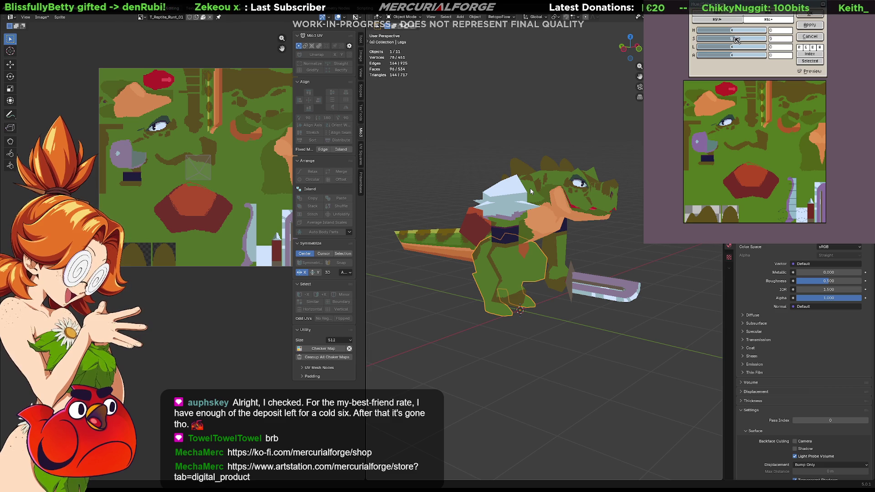
drag(733, 30, 732, 30)
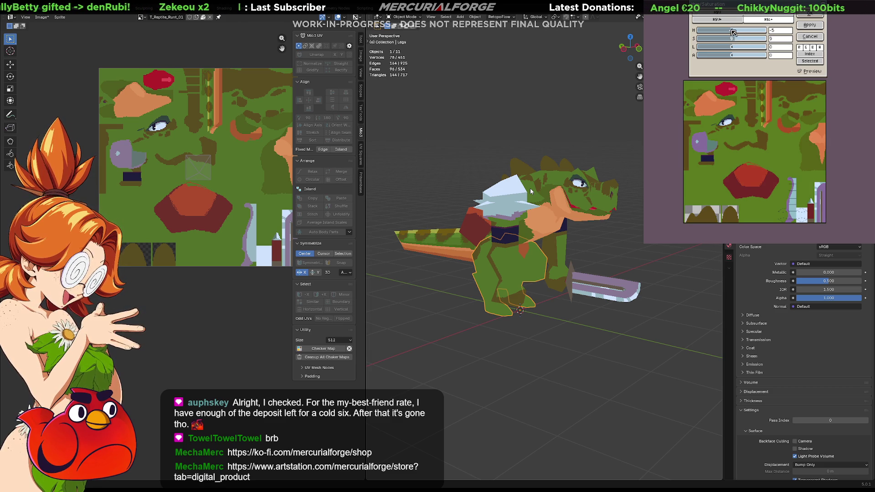
drag(731, 31, 734, 50)
click(813, 15)
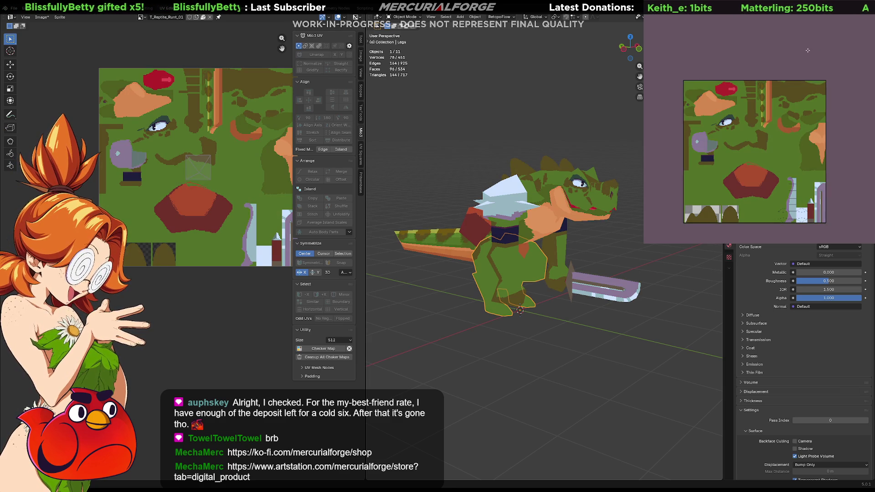
Apply a third Hue/Saturation adjustment with saturation 6 and hue -11.
key(ctrl+u)
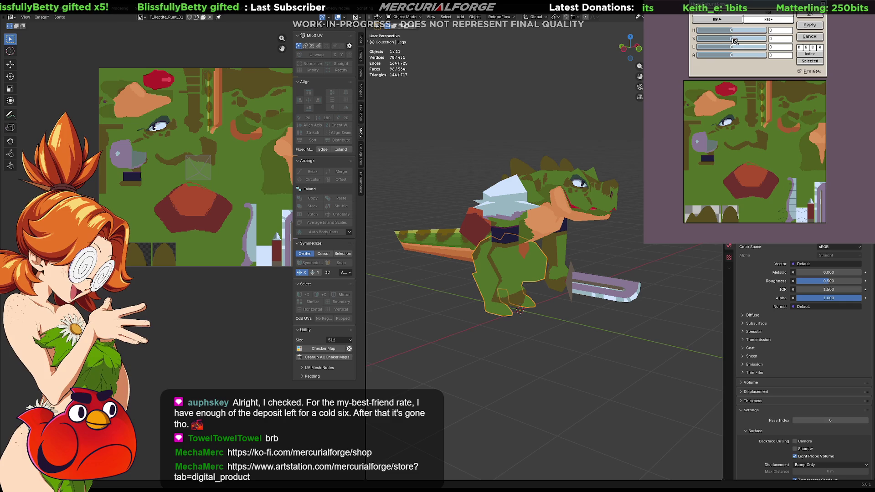
drag(734, 41, 736, 41)
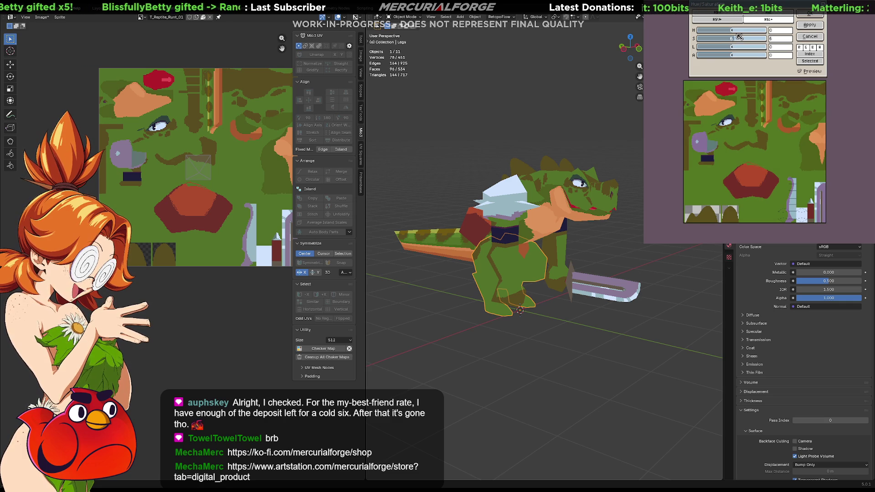
click(730, 31)
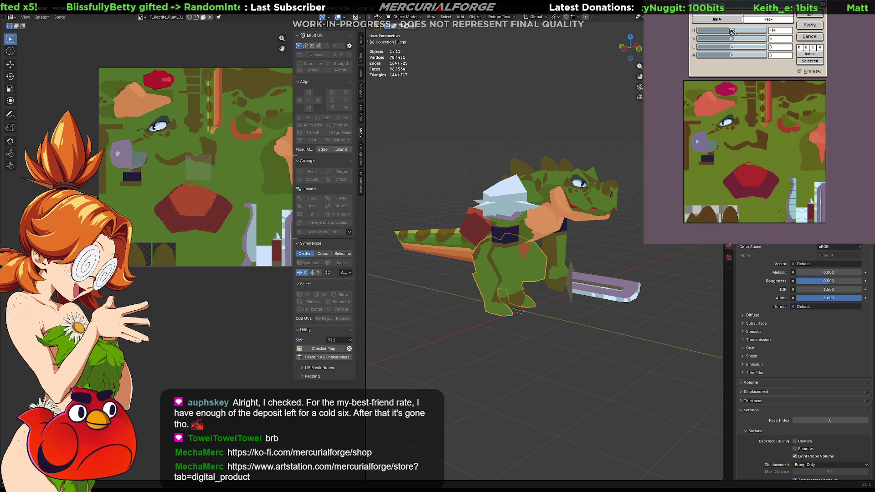
drag(732, 31, 732, 32)
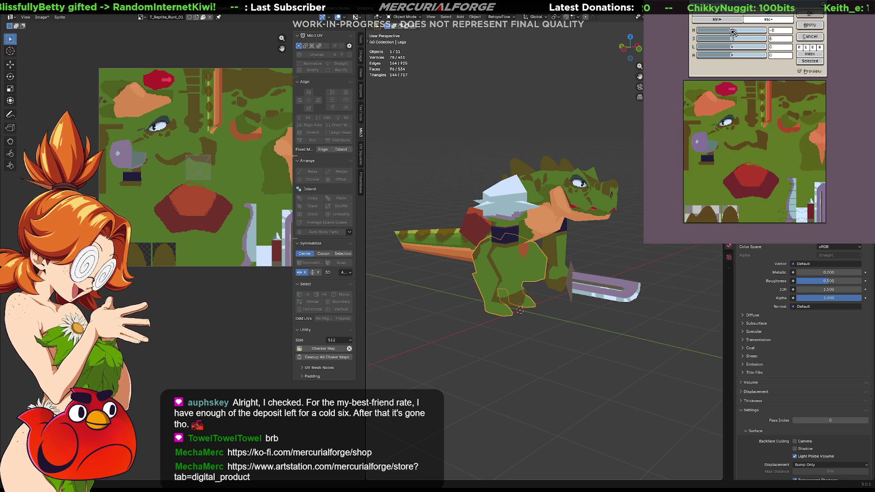
click(803, 18)
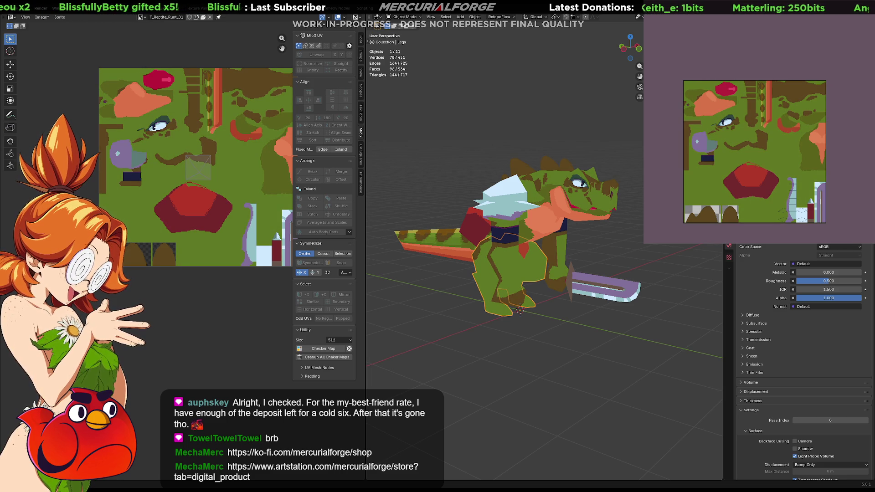
scroll(583, 267, down, 3)
middle_drag(584, 267, 573, 267)
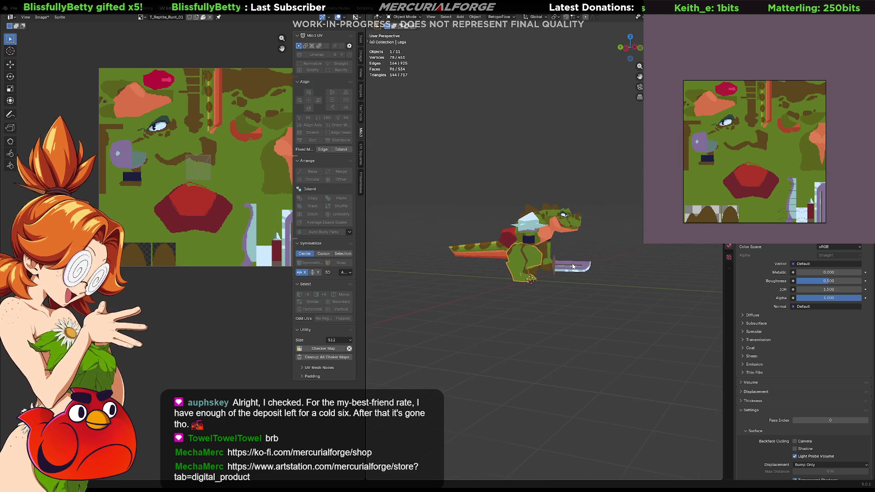
scroll(572, 266, up, 4)
scroll(567, 260, down, 1)
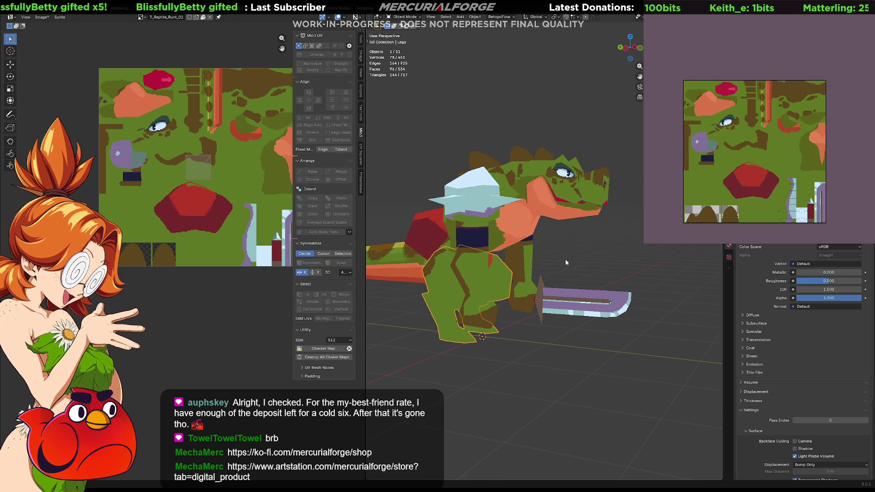
click(555, 261)
key(Tab)
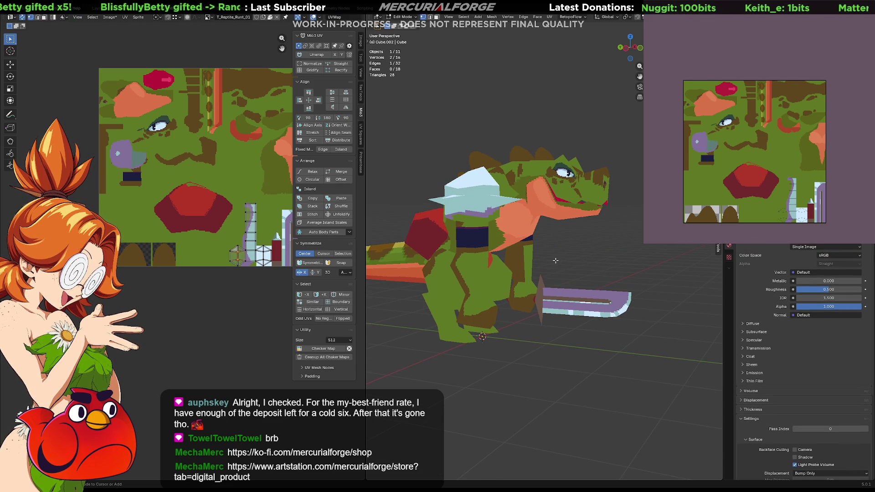
key(ctrl+z)
key(ctrl+z)
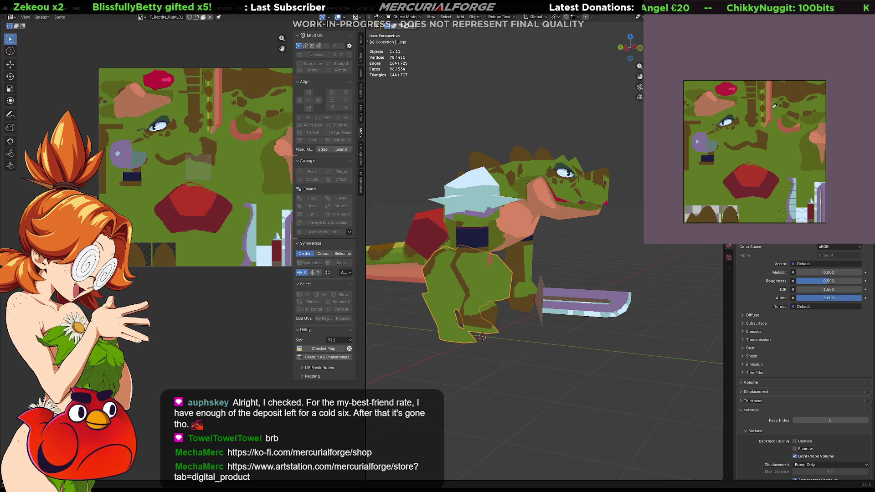
Darken the pink patches for the nose, the texture's right edge and the arm.
click(713, 111)
click(819, 133)
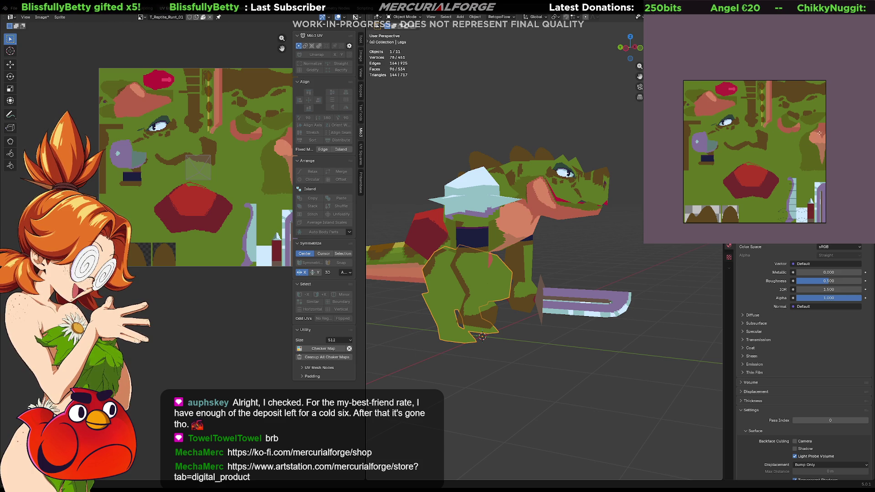
click(821, 155)
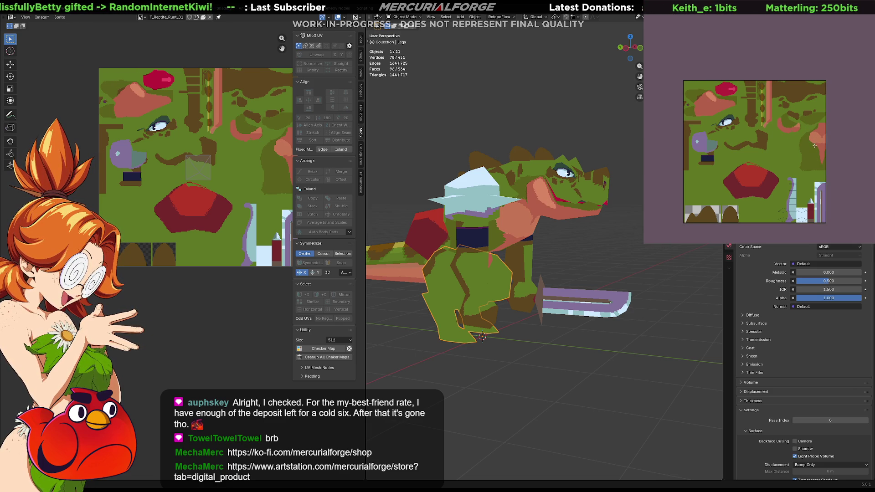
scroll(814, 147, up, 5)
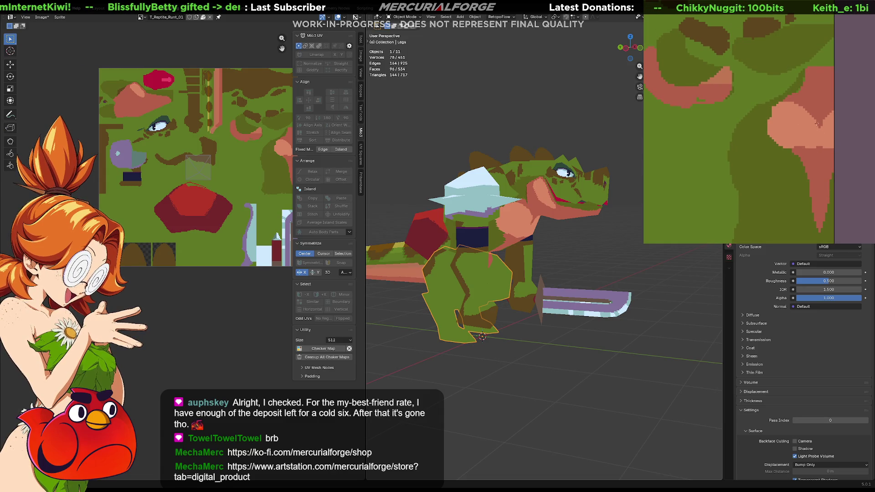
Repaint the medium-pink chest curve, touch it up, and shade its edge darker.
drag(784, 105, 819, 135)
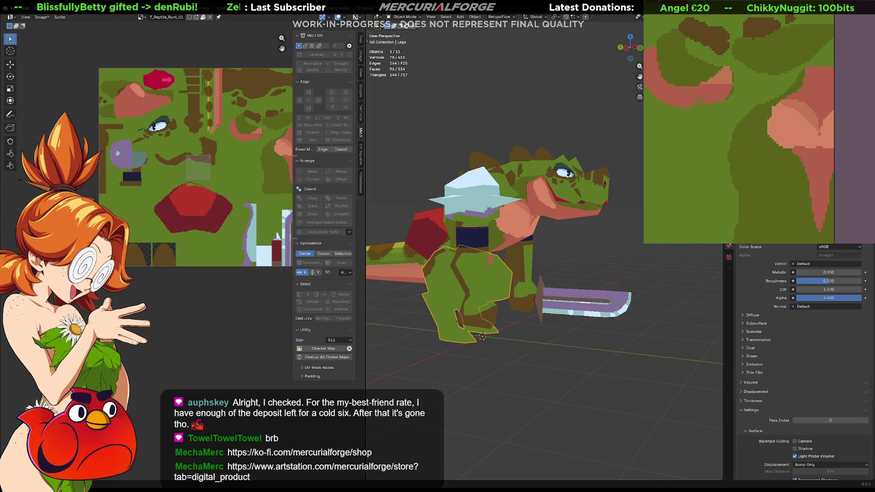
key(ctrl+z)
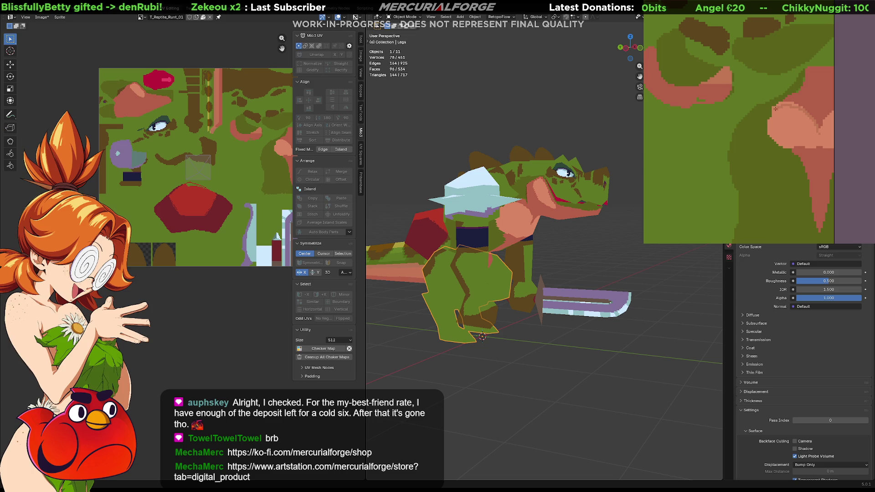
mouse_move(775, 108)
mouse_down()
mouse_move(804, 103)
mouse_move(820, 137)
mouse_up()
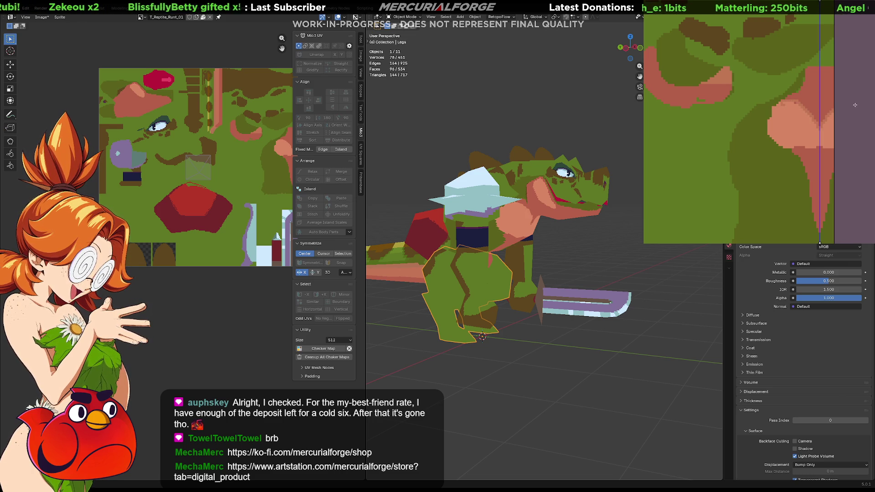
mouse_move(795, 111)
mouse_down()
mouse_move(815, 123)
mouse_move(814, 148)
mouse_up()
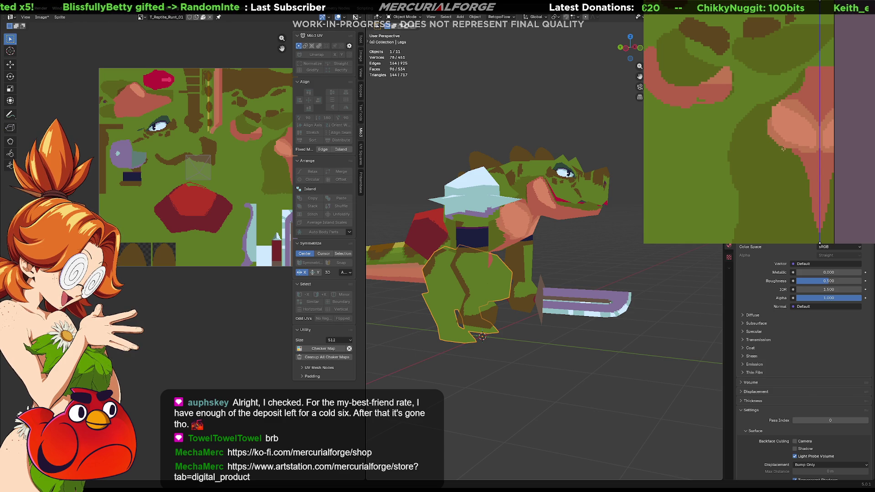
drag(781, 133, 803, 147)
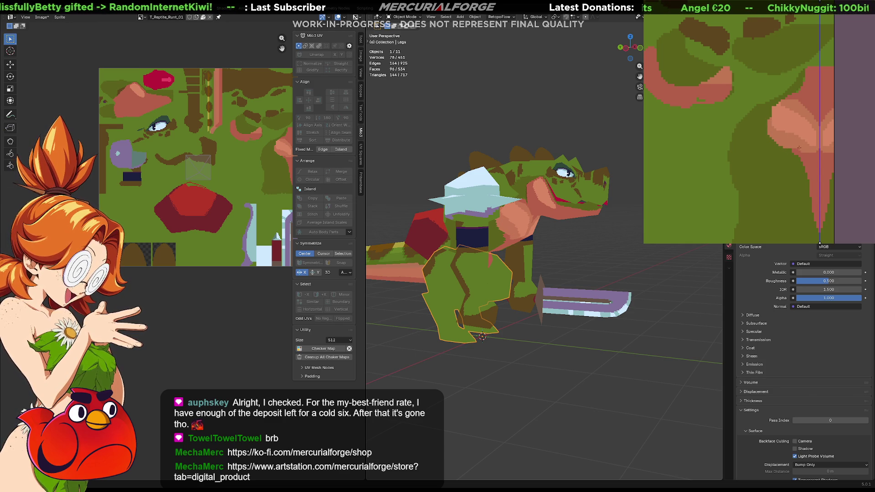
mouse_move(611, 260)
middle_down()
mouse_move(562, 252)
mouse_move(591, 255)
middle_up()
click(589, 252)
Compare the chest with and without the darker pink shading, keeping the shading.
key(Tab)
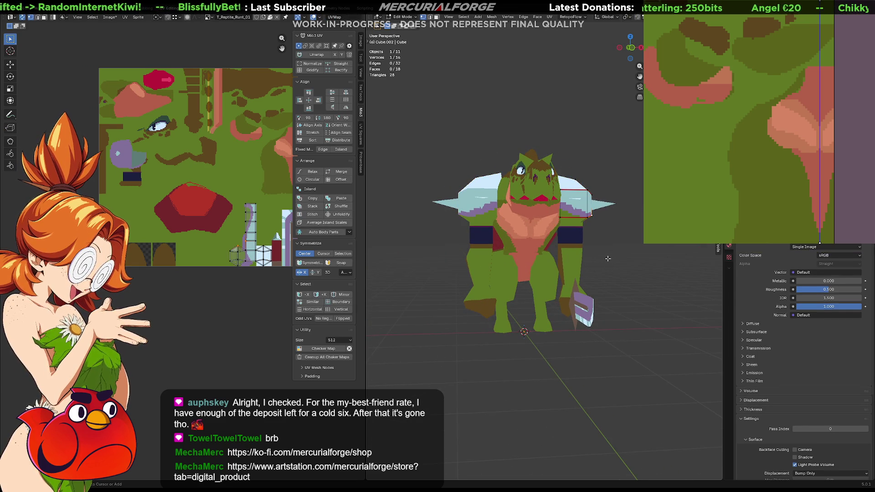
key(Tab)
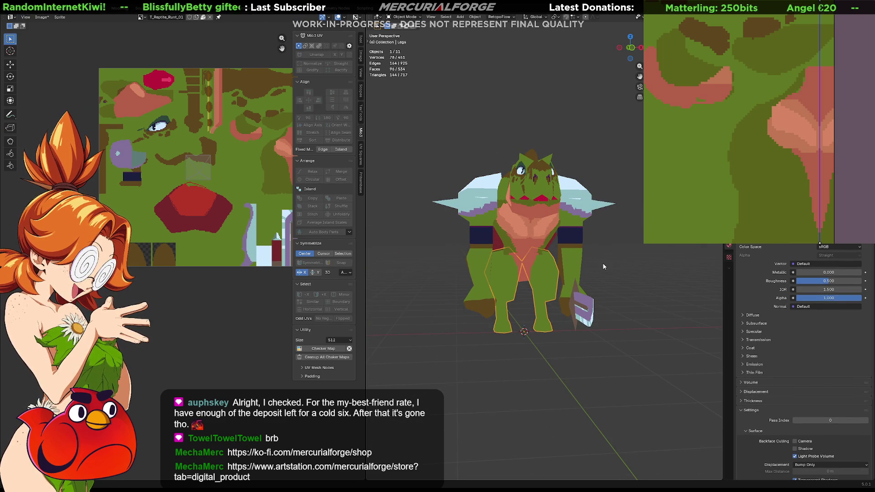
key(ctrl+z)
key(ctrl+z)
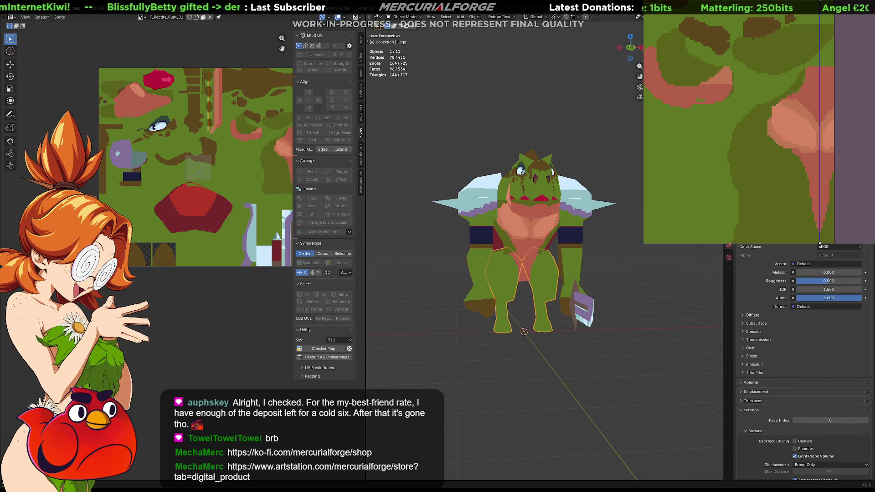
key(ctrl+shift+z)
key(ctrl+shift+z)
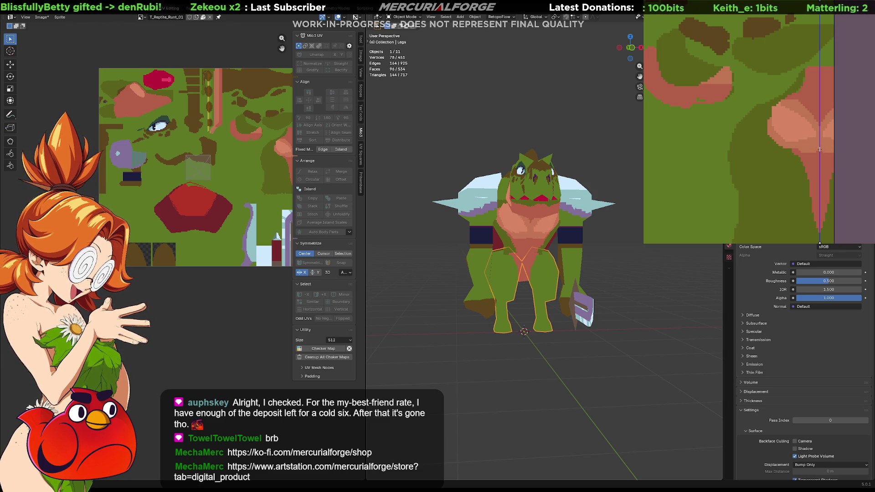
Orbit around the reptile and select all eleven model pieces.
mouse_move(458, 255)
middle_down()
mouse_move(506, 257)
mouse_move(457, 256)
middle_up()
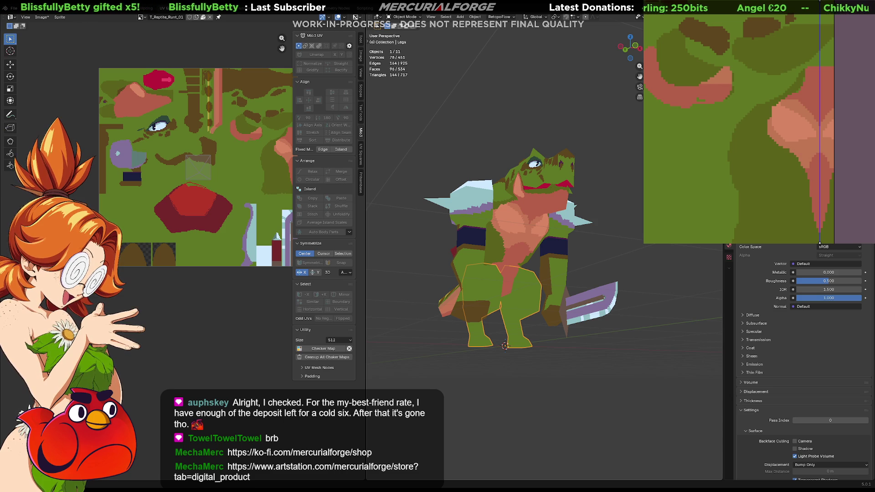
mouse_move(483, 253)
middle_down()
mouse_move(474, 255)
mouse_move(537, 246)
mouse_move(510, 243)
mouse_move(518, 259)
middle_up()
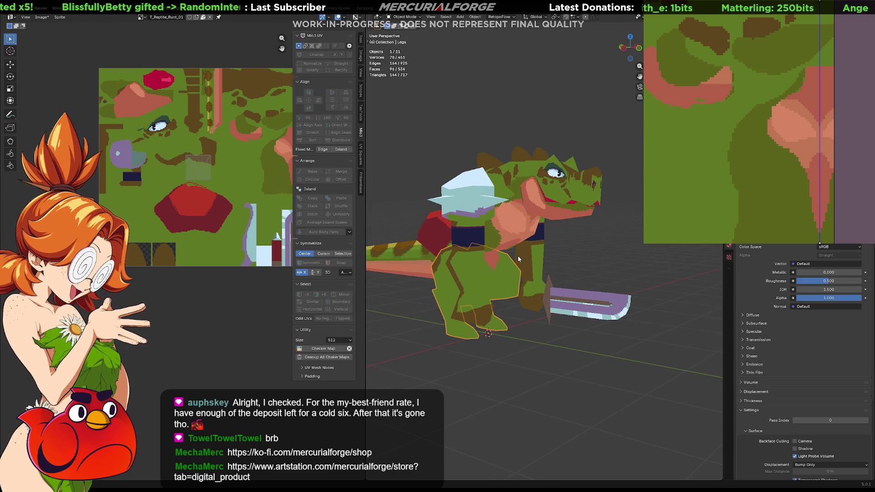
key(a)
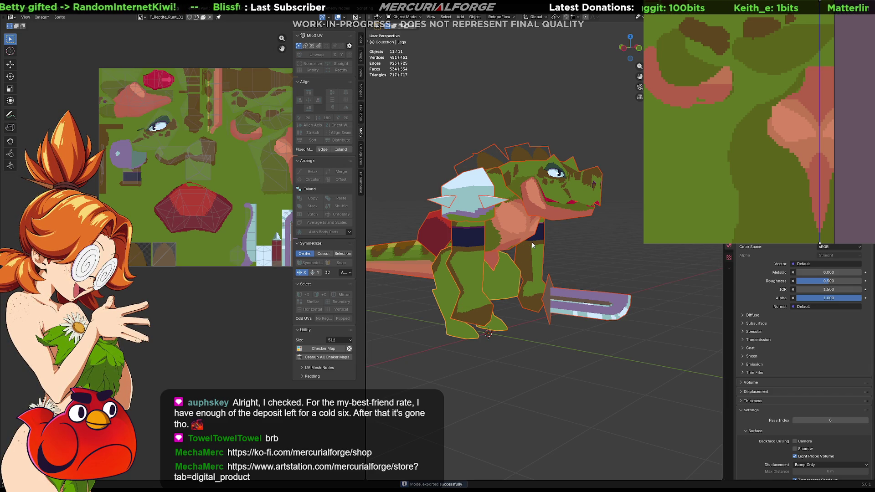
Re-export the texture over T_Reptile_Runt_01.png, confirming the overwrite, and switch to Unreal Editor.
key(ctrl+alt+shift+s)
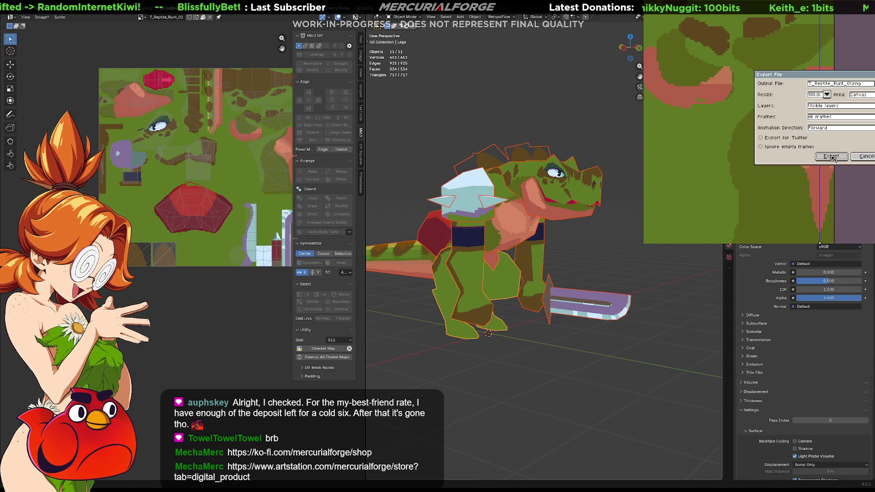
click(837, 160)
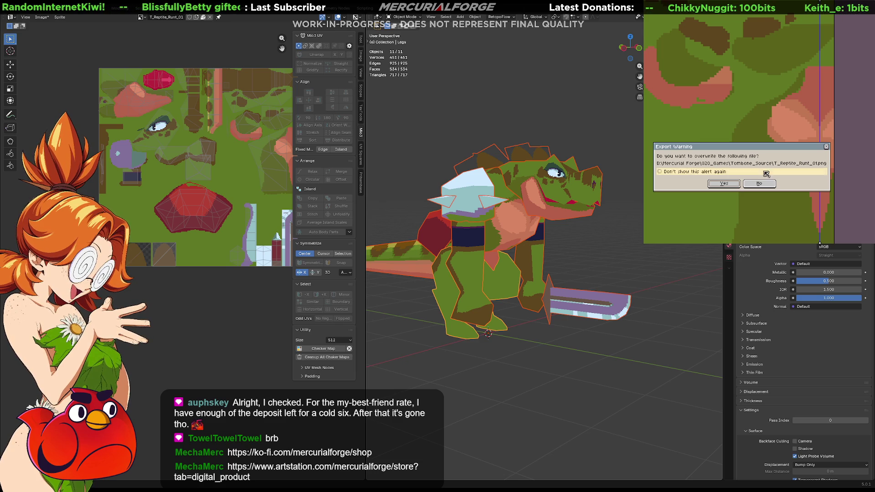
click(724, 185)
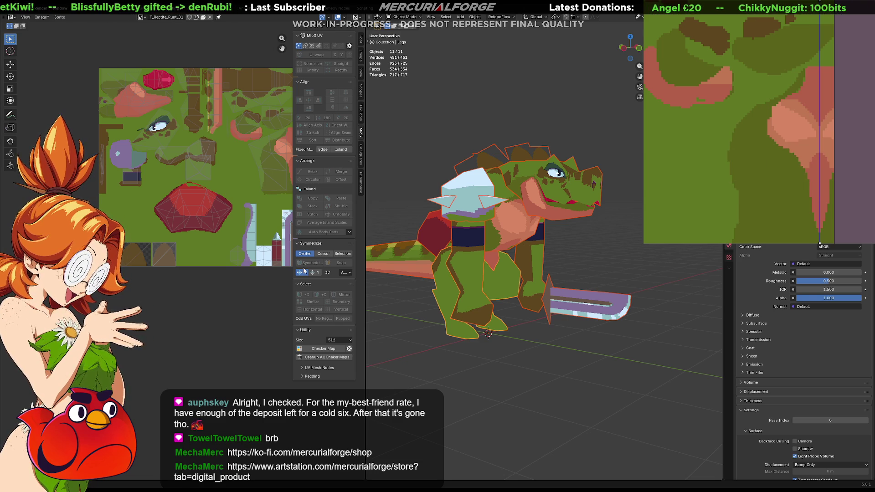
key(alt+Tab)
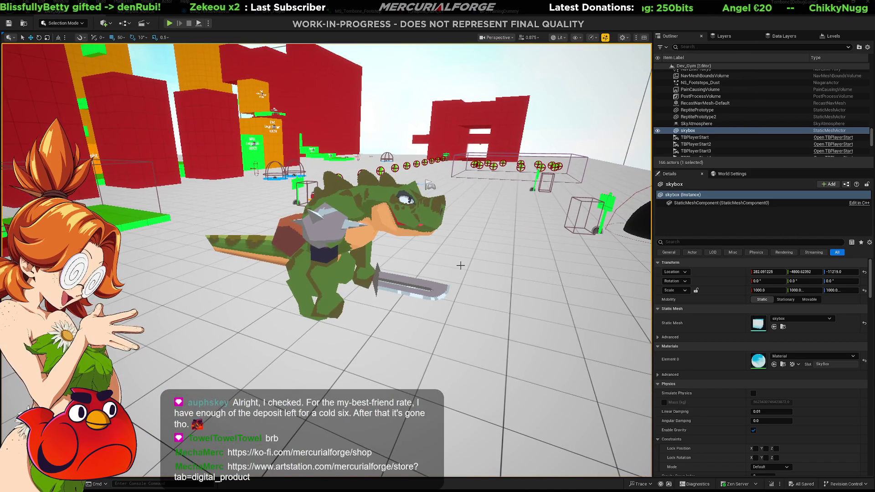
Select the ReptilePrototype actor and rotate it 180° on Z.
key(ctrl+space)
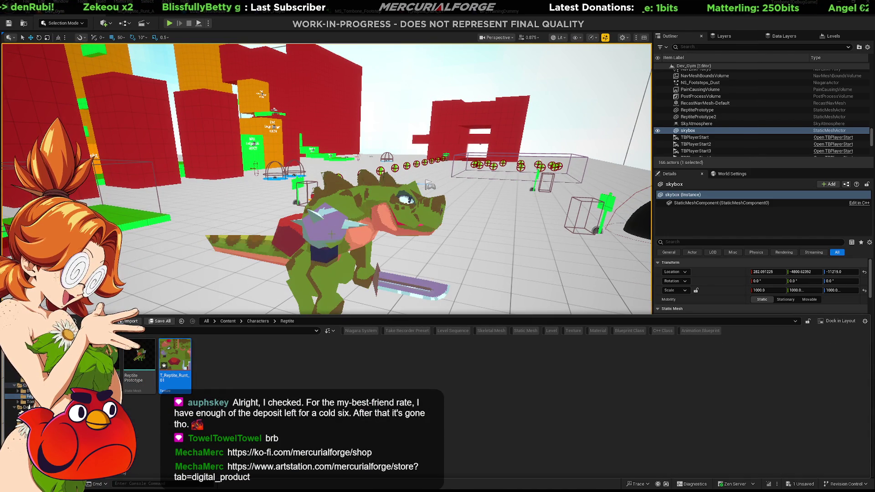
click(138, 359)
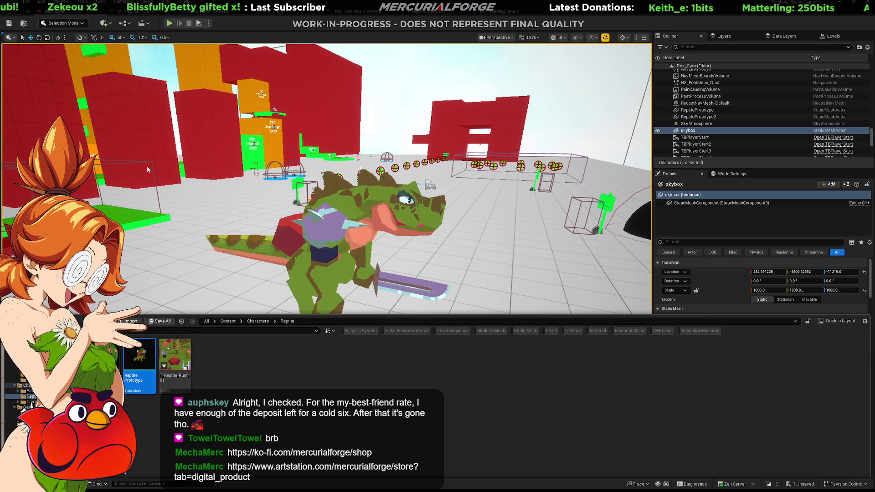
click(255, 248)
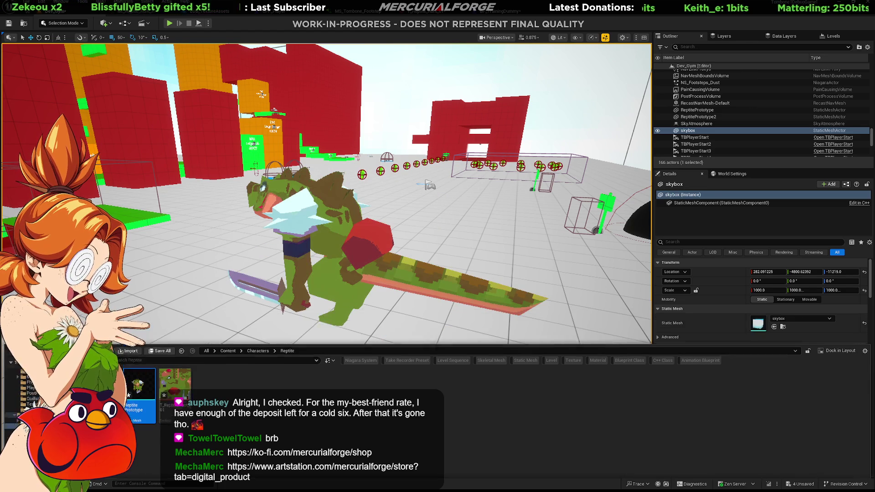
drag(333, 334, 410, 334)
right_drag(336, 246, 336, 245)
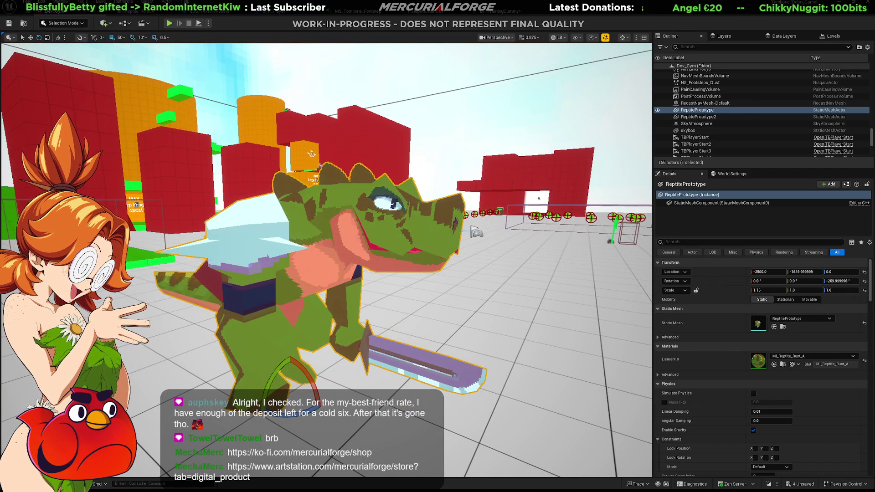
Start a Play-in-Editor session to test the reptile.
key(alt+Tab)
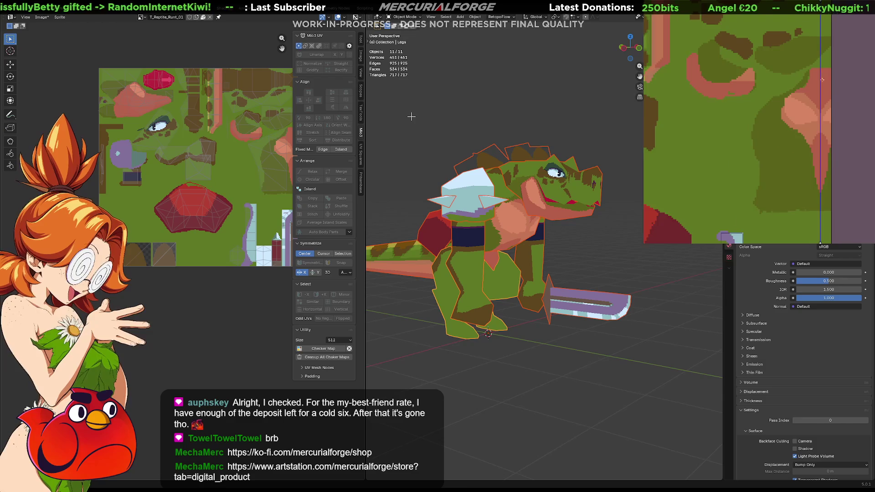
key(alt+Tab)
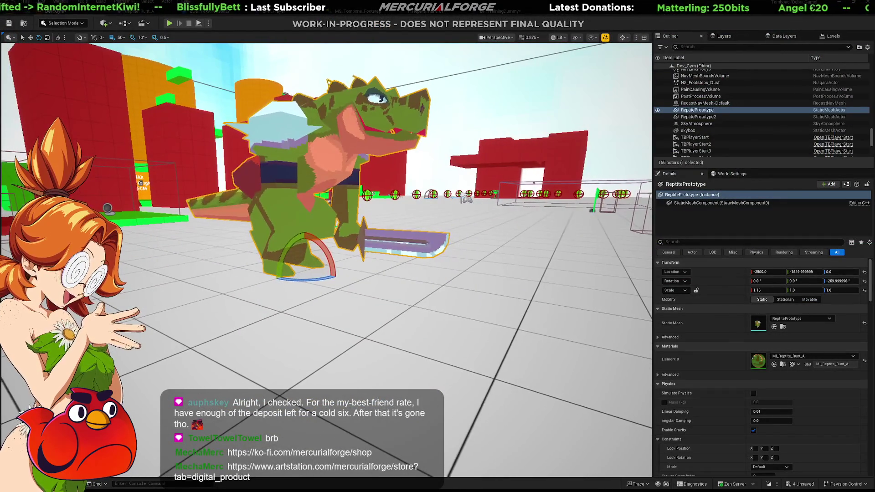
key(alt+p)
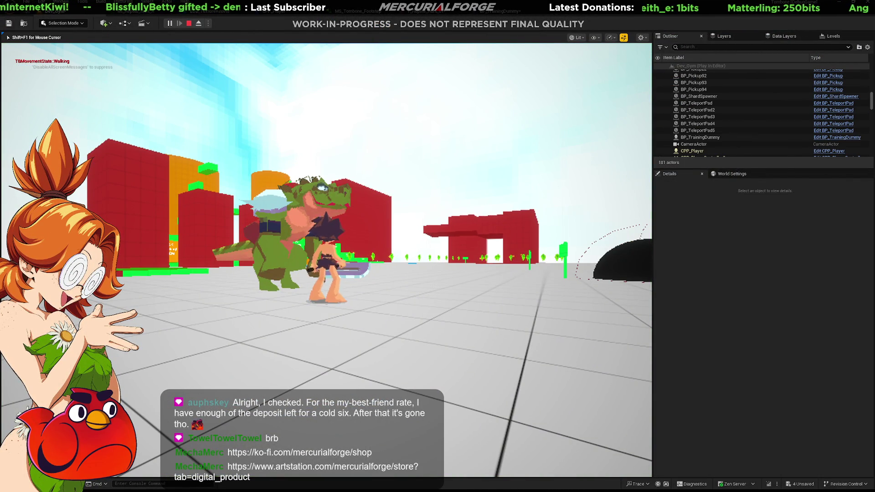
Play full-screen and run the caveman around past the reptile warrior enemies.
key(F11)
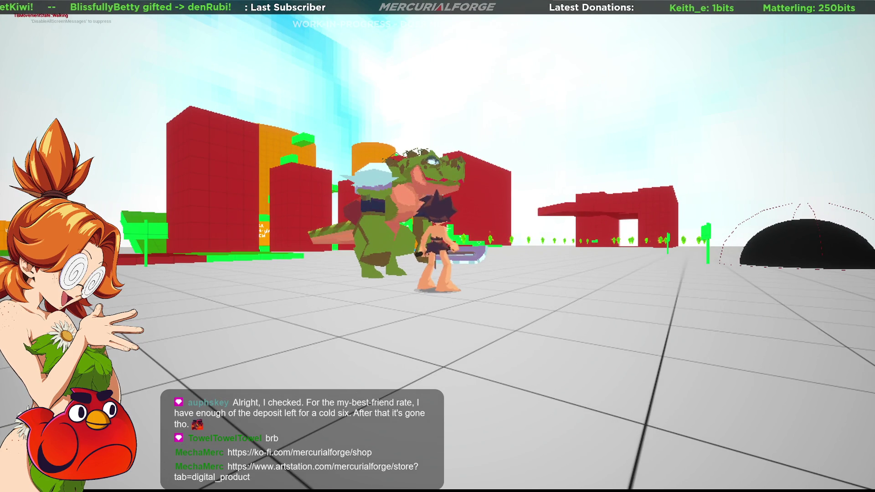
key(w)
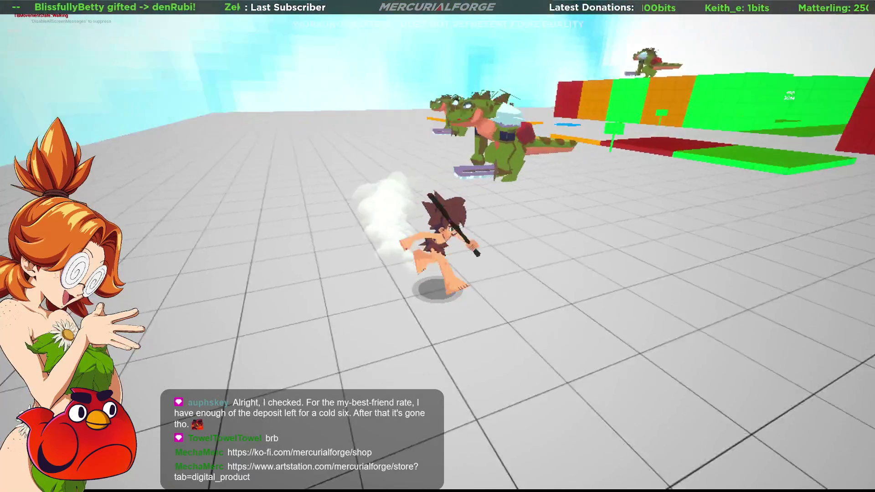
key(a)
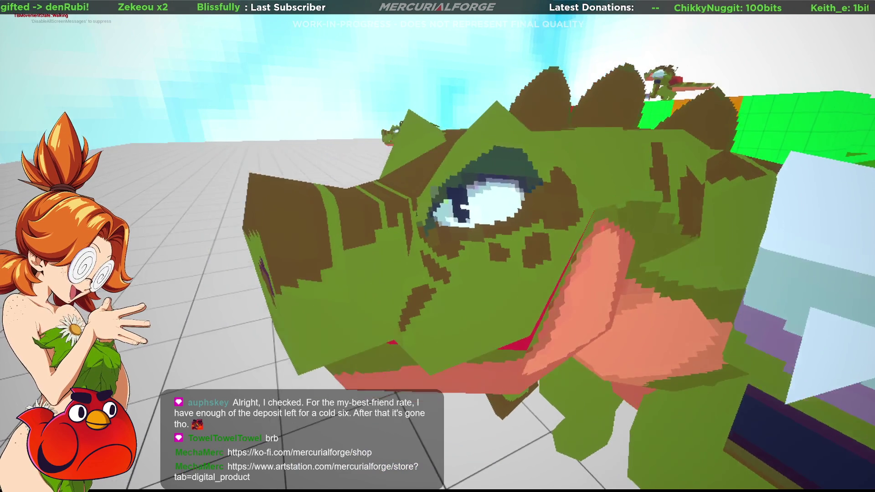
key(s)
key(a)
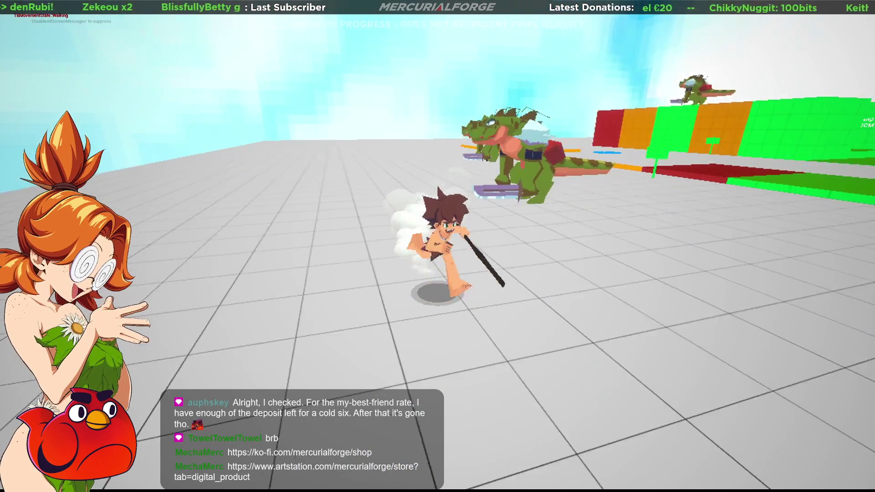
key(w)
Run the caveman up to the reptile warrior, then exit full screen and return to Blender.
key(d)
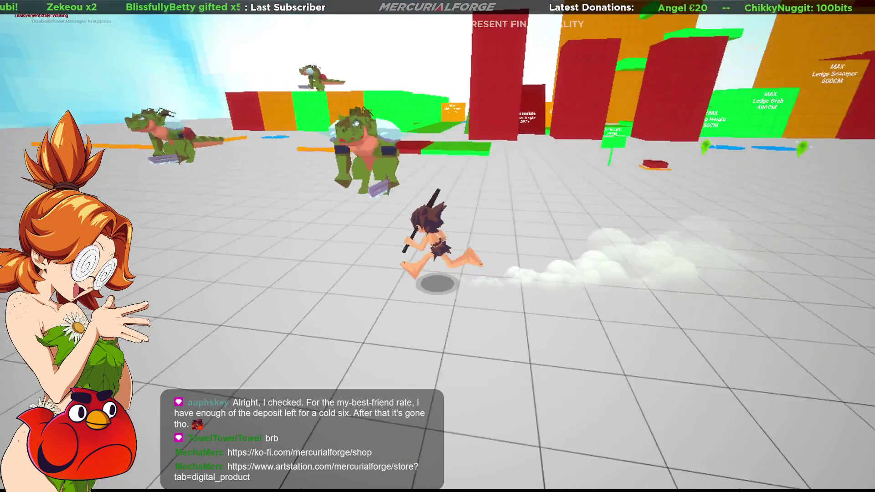
key(a)
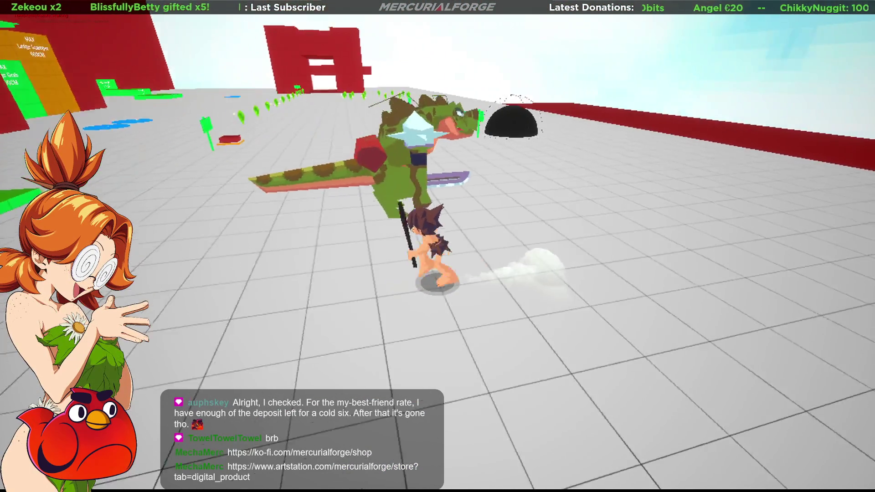
key(w)
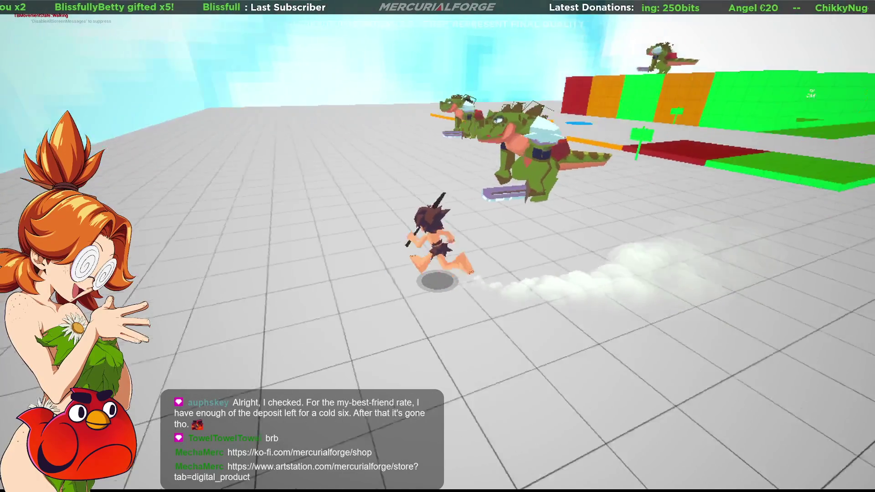
key(w)
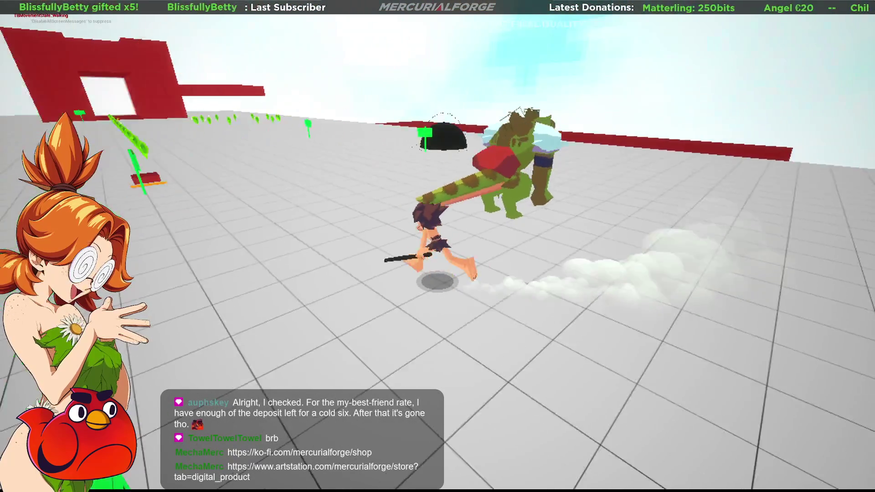
key(w)
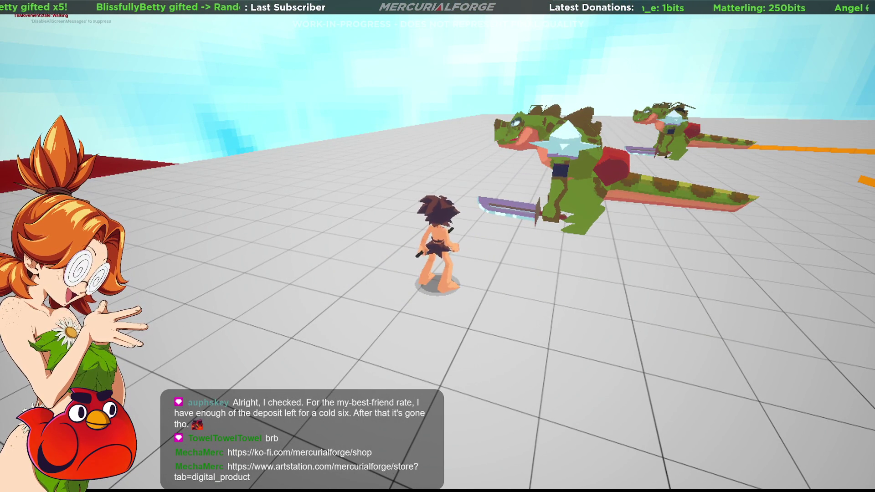
key(F11)
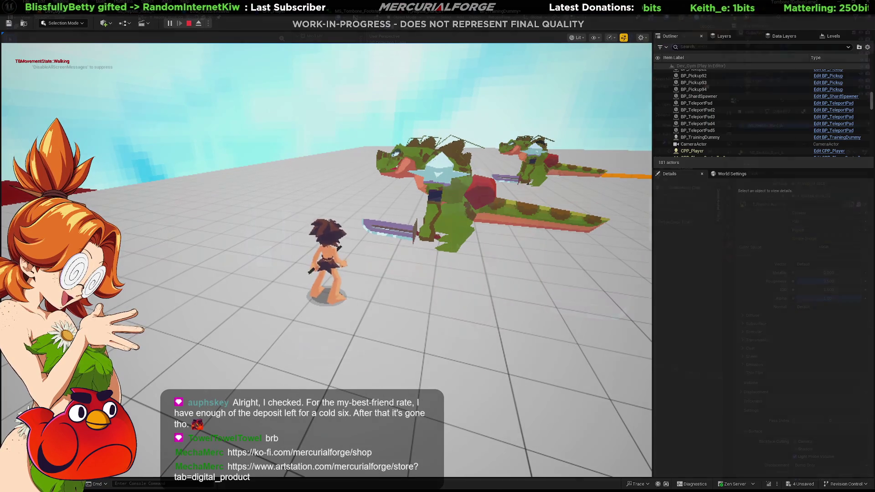
key(alt+Tab)
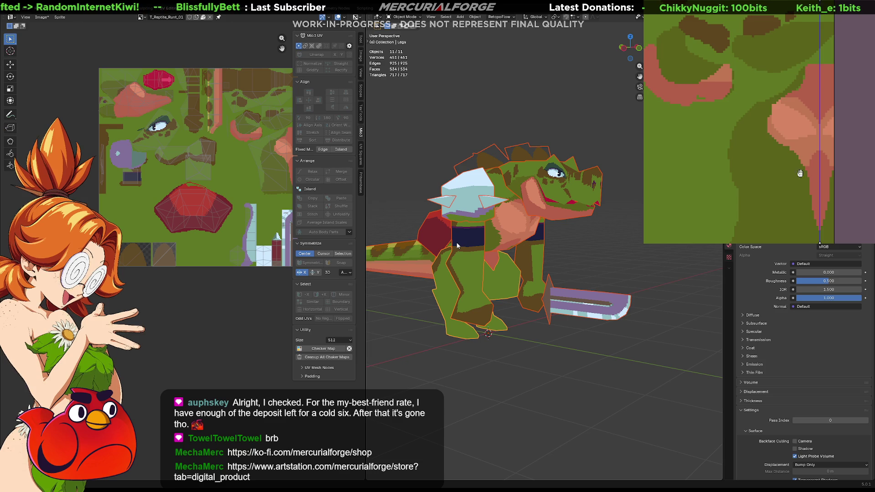
middle_drag(800, 173, 779, 68)
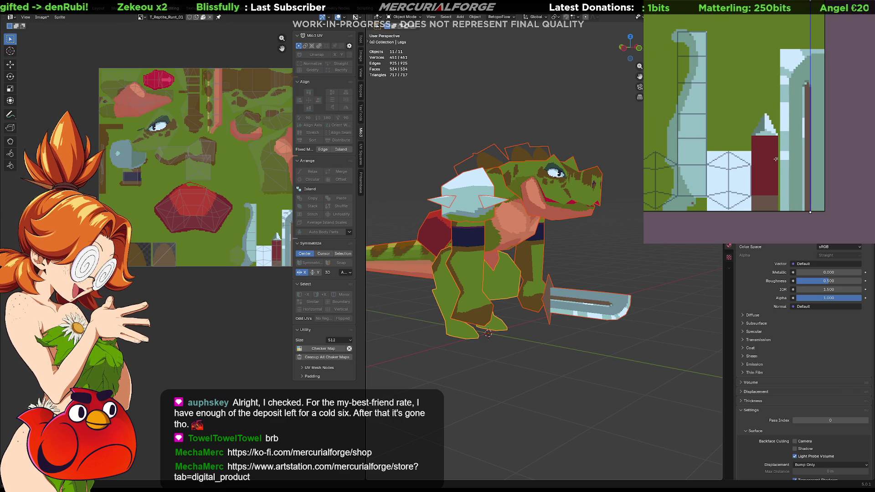
middle_drag(524, 262, 448, 265)
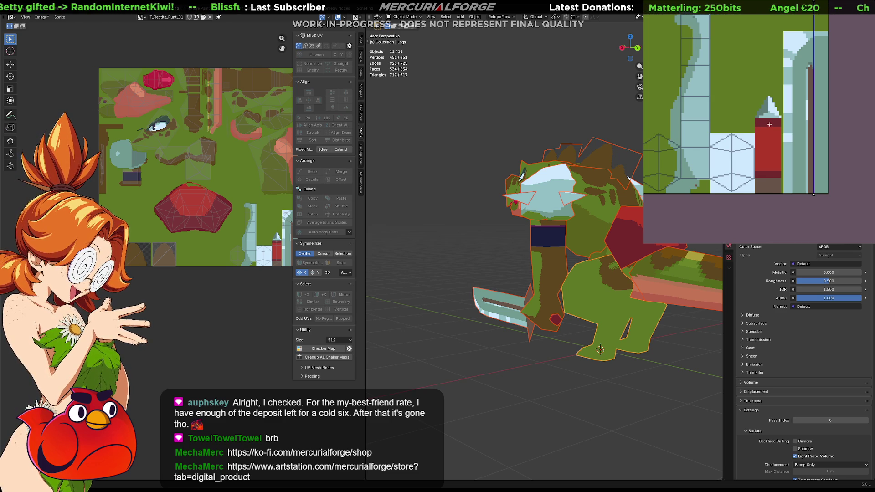
middle_drag(451, 269, 498, 270)
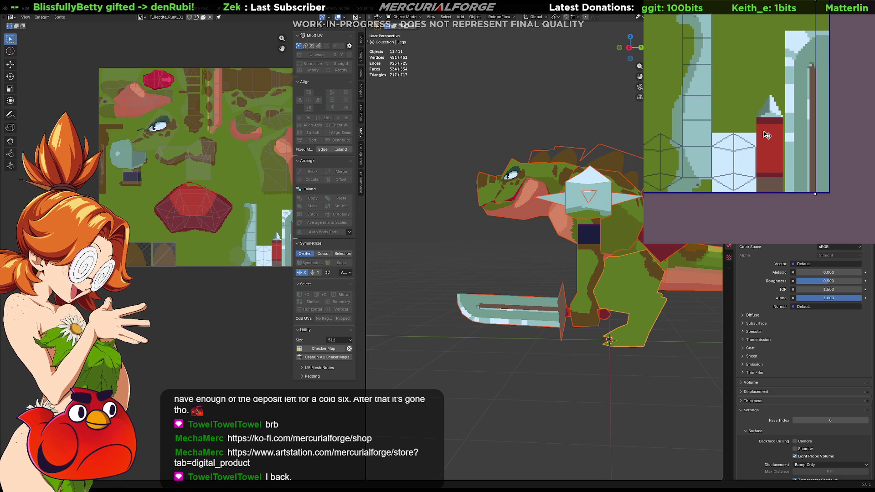
key(KP_7)
middle_drag(450, 292, 496, 274)
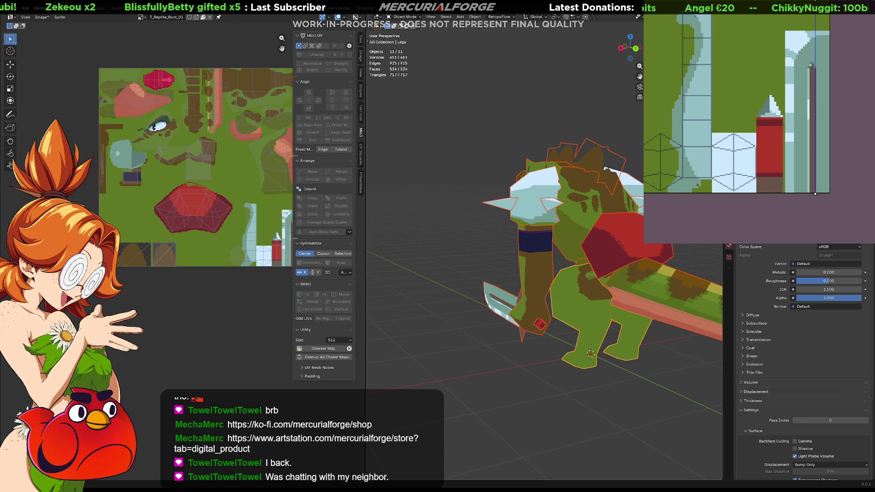
mouse_move(464, 237)
middle_down()
mouse_move(499, 230)
mouse_move(512, 238)
mouse_move(494, 291)
mouse_move(496, 263)
mouse_move(477, 230)
mouse_move(482, 248)
mouse_move(526, 241)
mouse_move(517, 237)
middle_up()
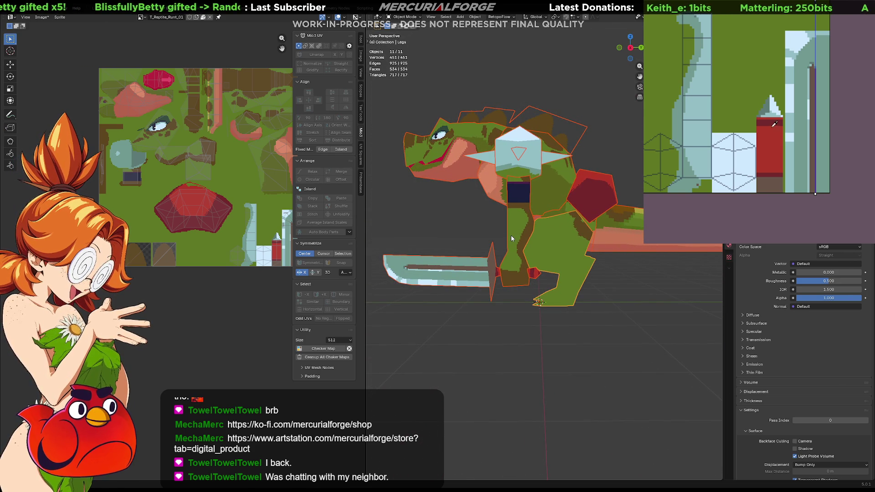
middle_drag(773, 127, 784, 145)
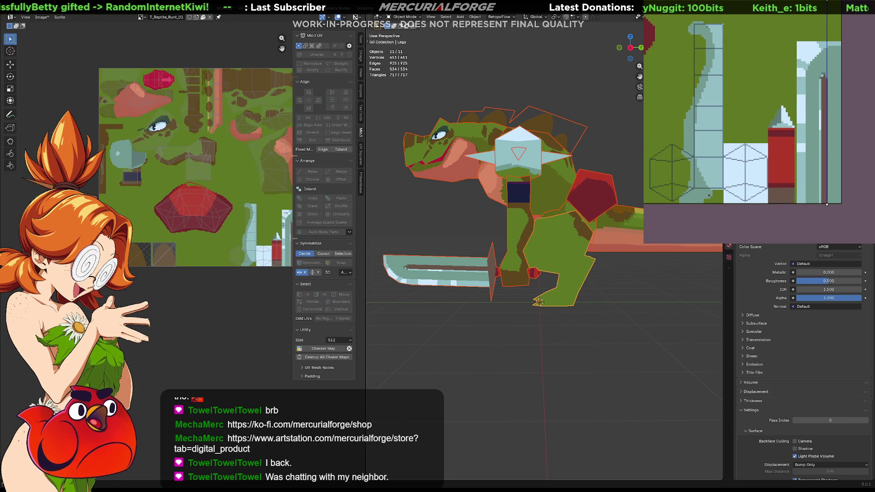
mouse_move(511, 238)
middle_down()
mouse_move(591, 282)
mouse_move(645, 286)
mouse_move(632, 283)
middle_up()
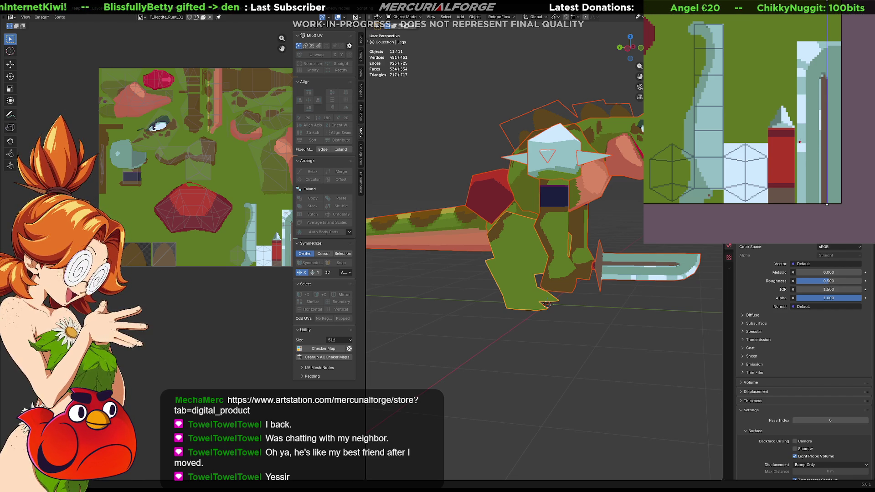
Select the reptile's Legs object and enter Edit Mode, zooming in to show its UVs over the texture.
scroll(799, 142, down, 3)
mouse_move(816, 150)
middle_down()
mouse_move(845, 181)
mouse_move(866, 228)
middle_up()
middle_drag(774, 136, 731, 137)
middle_drag(687, 161, 707, 117)
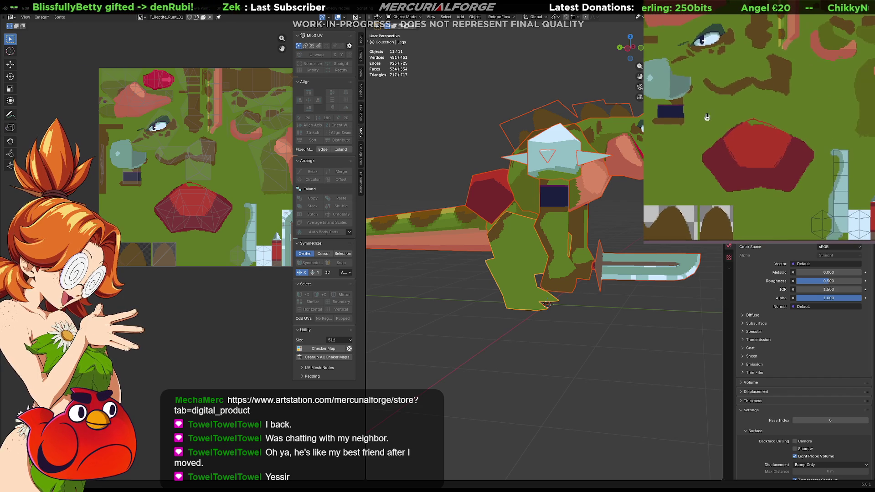
click(537, 245)
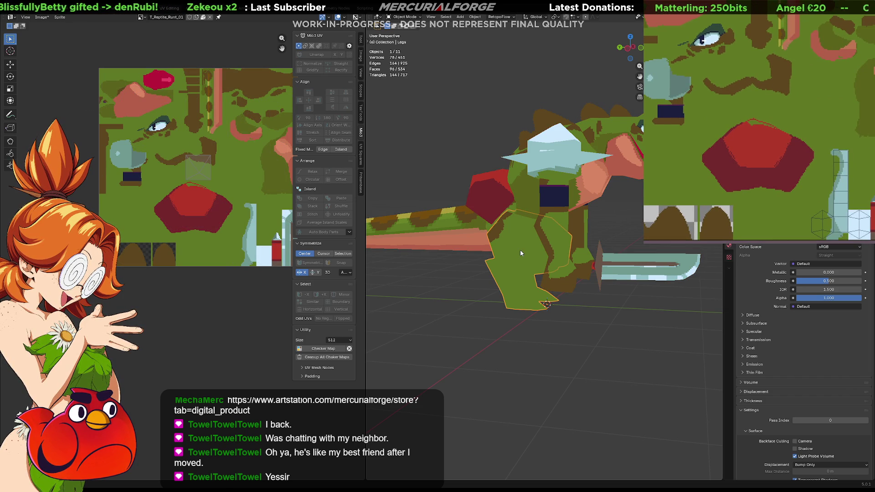
middle_drag(232, 170, 195, 187)
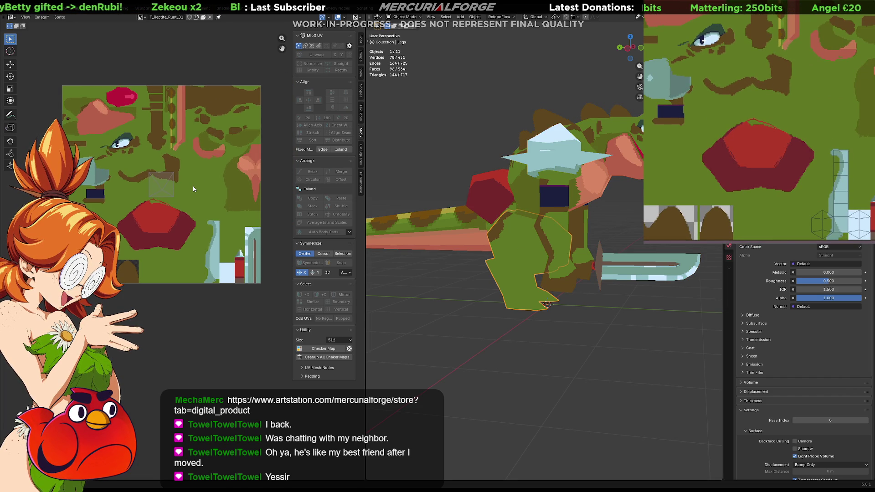
key(Tab)
key(Tab)
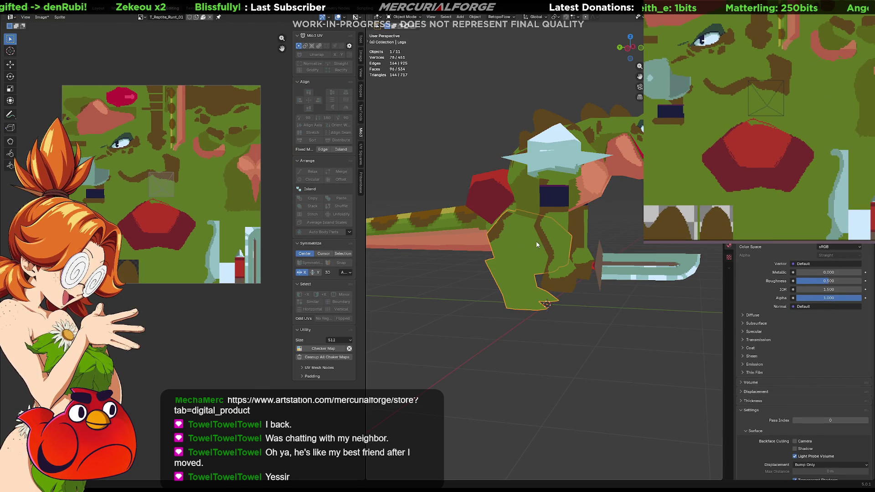
middle_drag(562, 291, 427, 252)
middle_drag(615, 288, 611, 286)
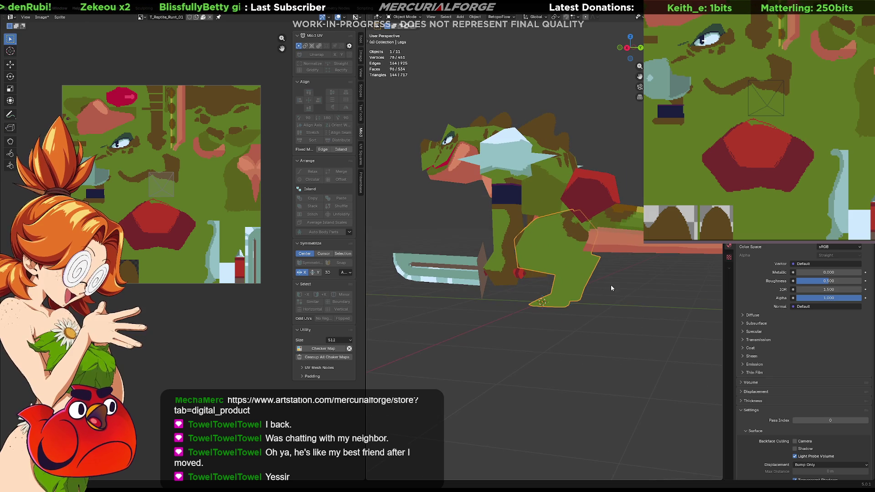
key(Tab)
scroll(569, 245, up, 4)
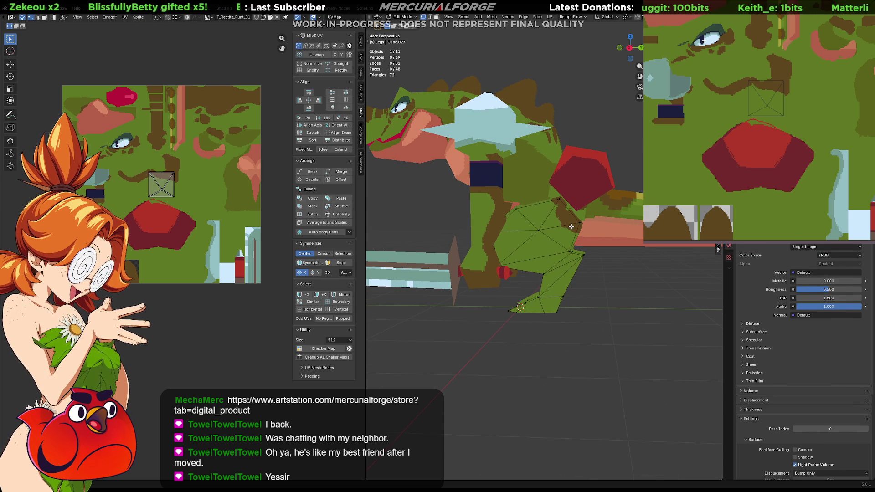
Re-project the whole leg's UVs from the numpad-3 side view.
key(KP_3)
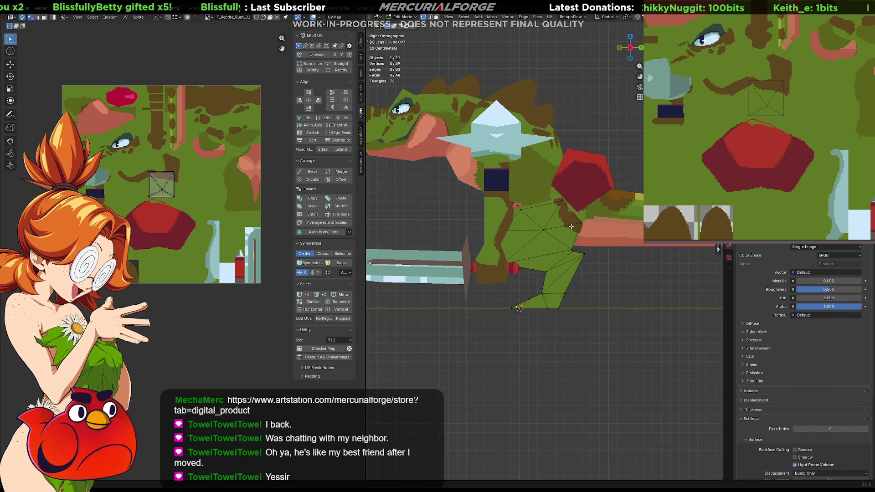
key(a)
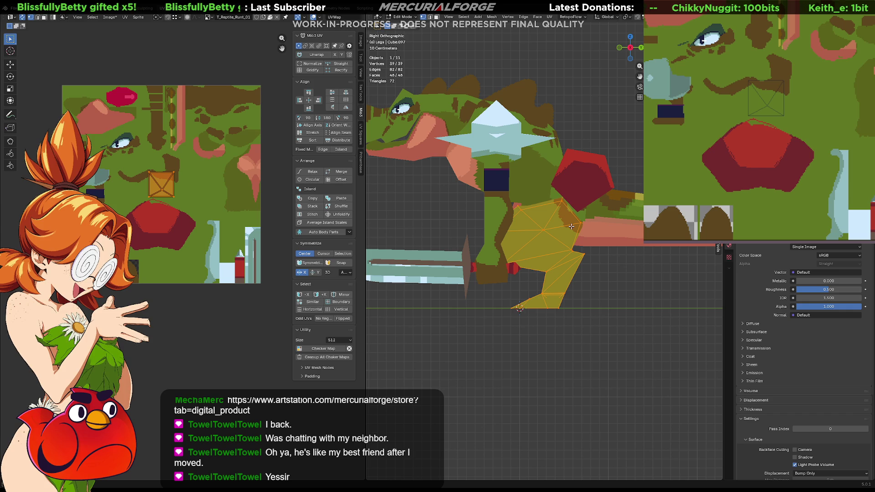
key(u)
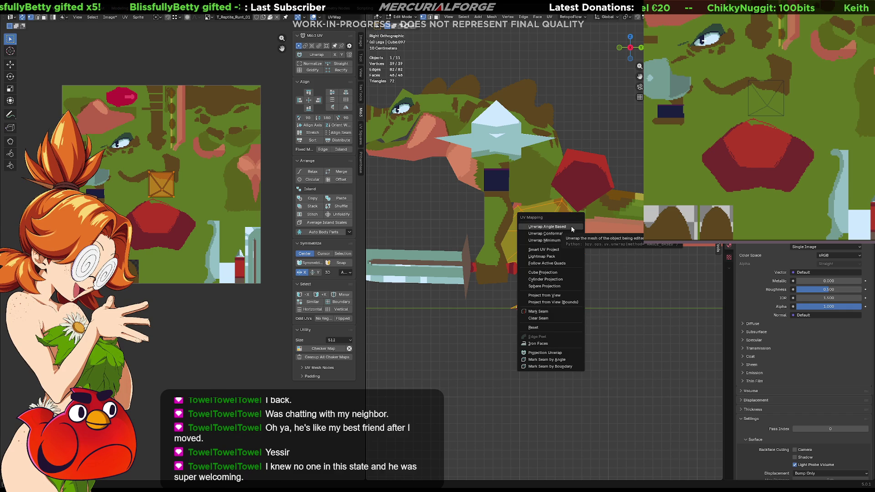
click(544, 295)
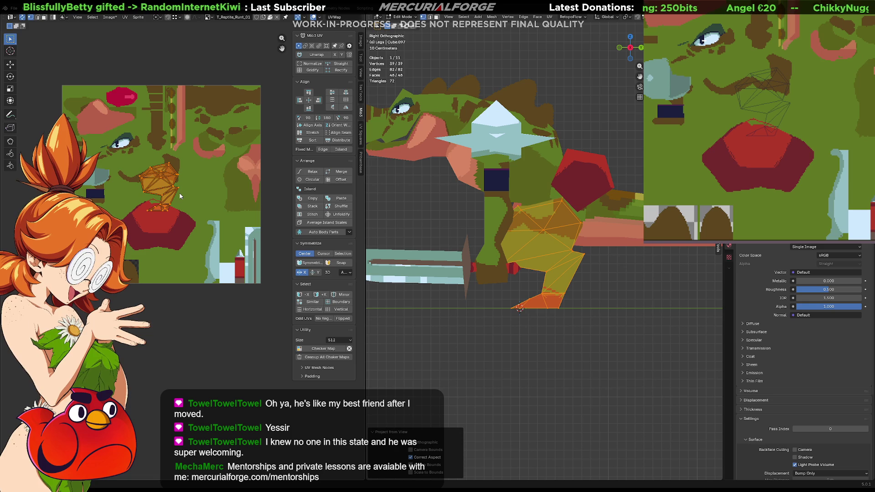
Move the leg's UV island to a new texture spot, exit Edit Mode and select the helmet.
key(g)
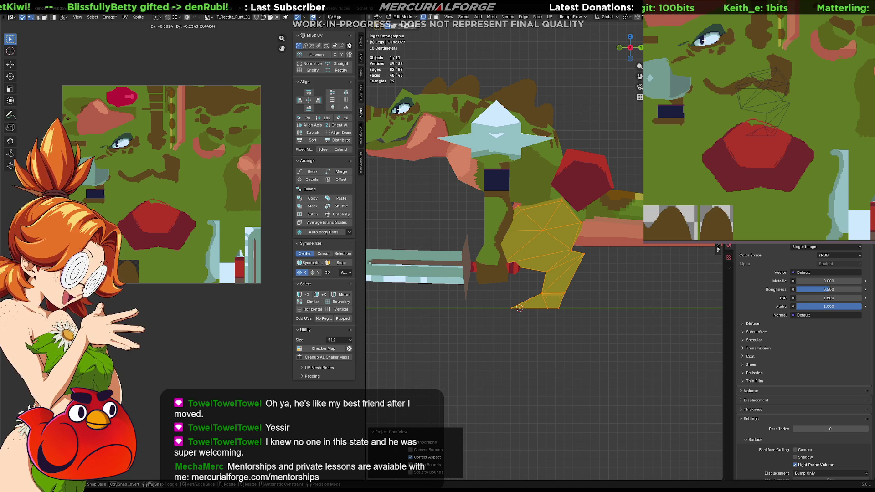
click(270, 224)
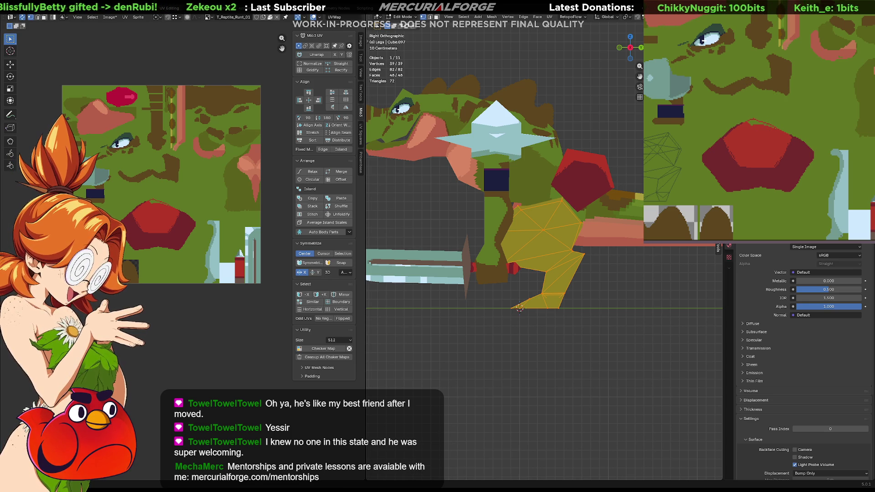
key(Tab)
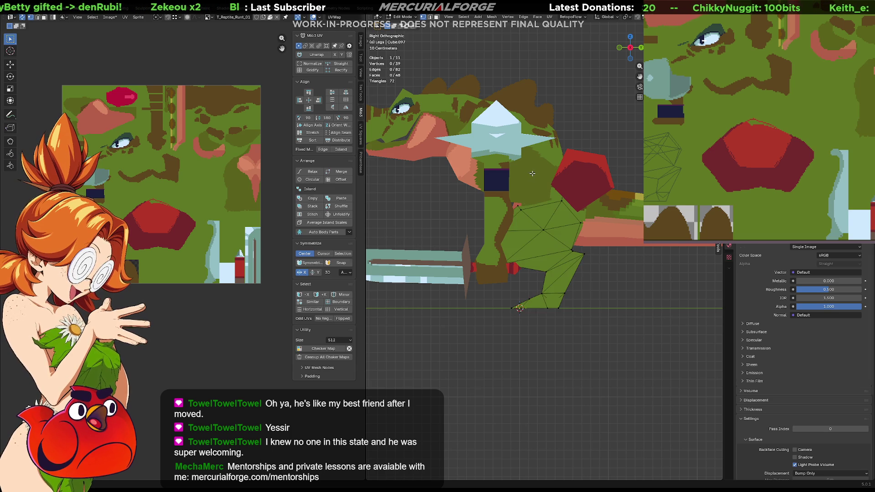
click(497, 136)
scroll(223, 179, up, 8)
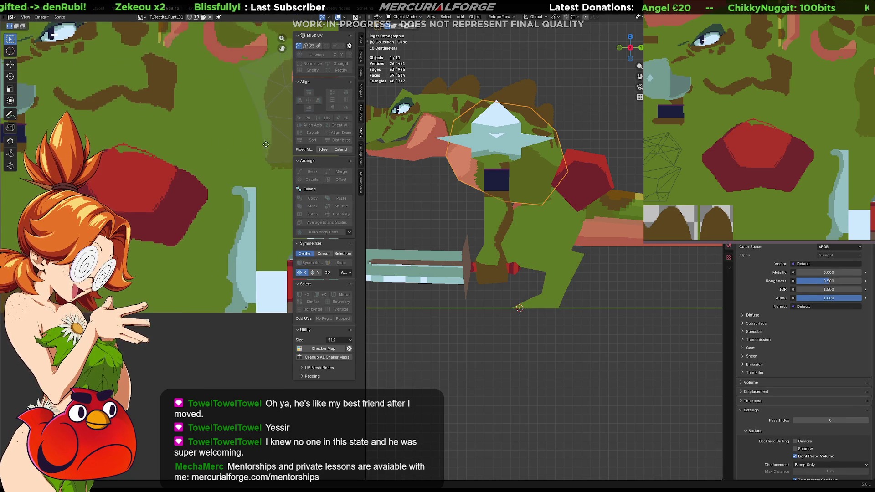
Edit the helmet and reposition the bottom-left corner of its UV island.
scroll(204, 243, right, 3)
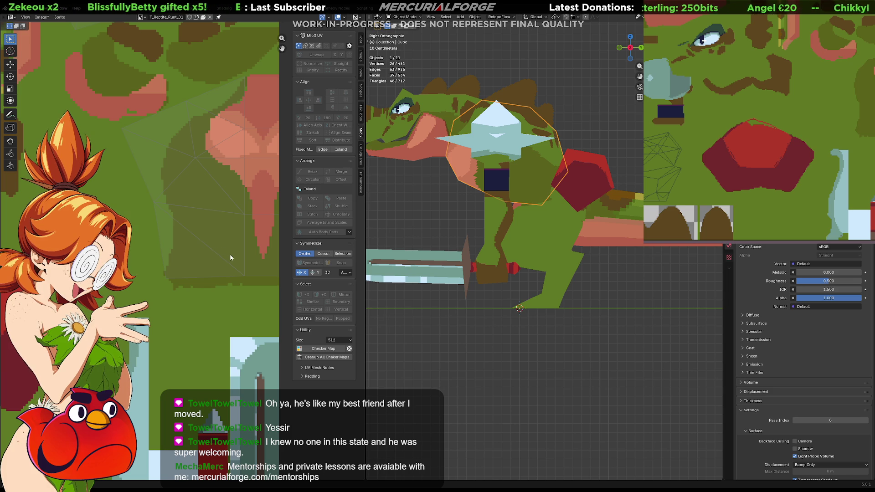
key(Tab)
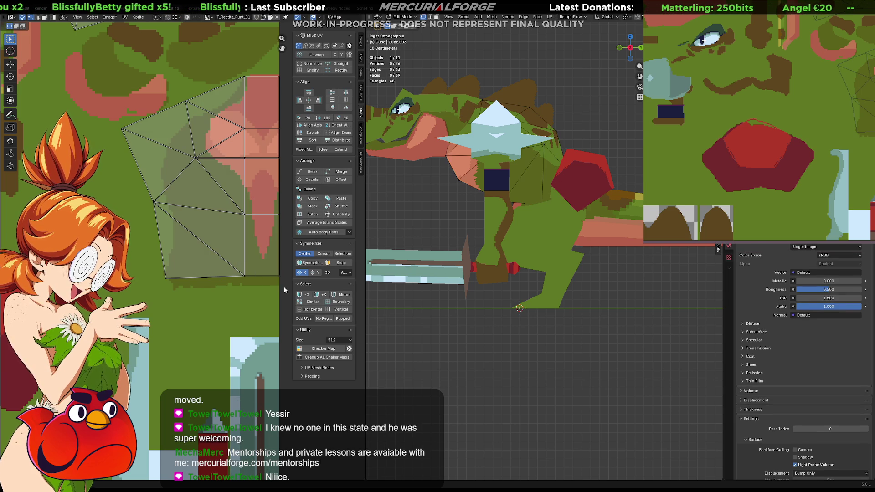
drag(204, 294, 151, 269)
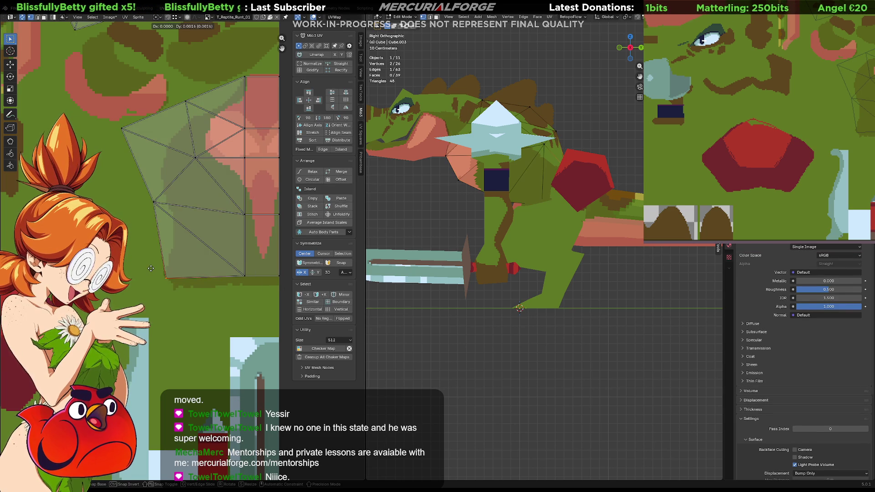
key(g)
click(151, 268)
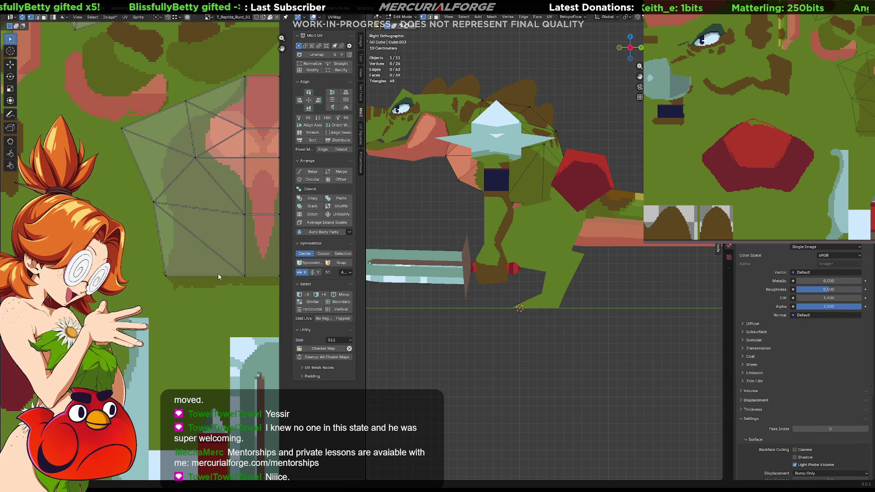
Inspect the helmet's UV island on the texture, then return to object mode and select the legs.
middle_drag(218, 274, 199, 273)
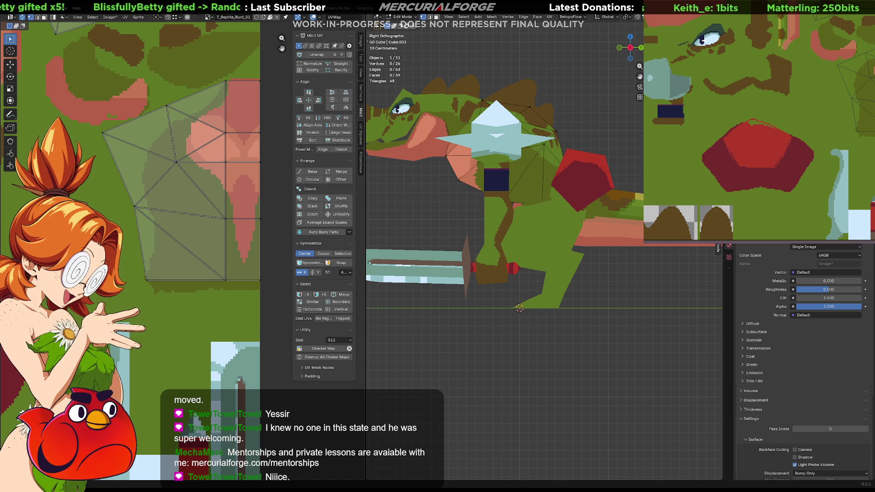
scroll(859, 128, up, 2)
mouse_move(859, 128)
middle_down()
mouse_move(737, 175)
mouse_move(748, 165)
mouse_move(734, 165)
middle_up()
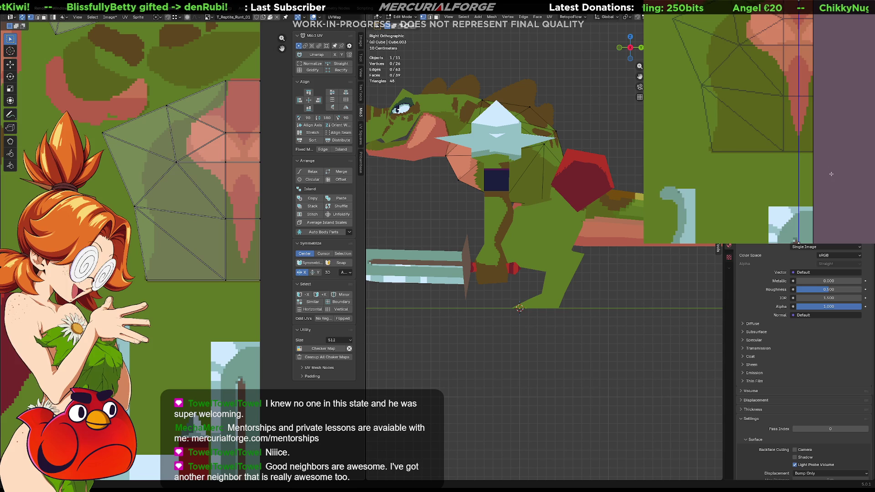
scroll(806, 163, down, 5)
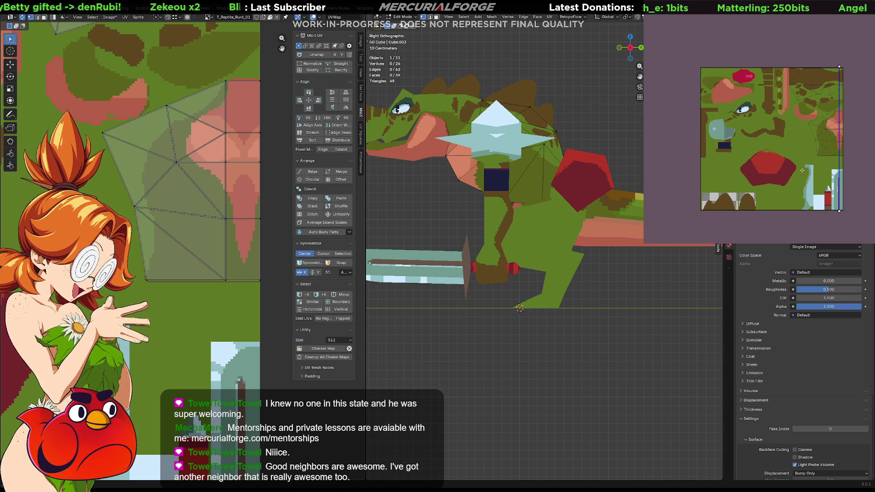
mouse_move(768, 160)
middle_down()
mouse_move(772, 142)
mouse_move(754, 146)
mouse_move(779, 137)
middle_up()
scroll(784, 142, up, 5)
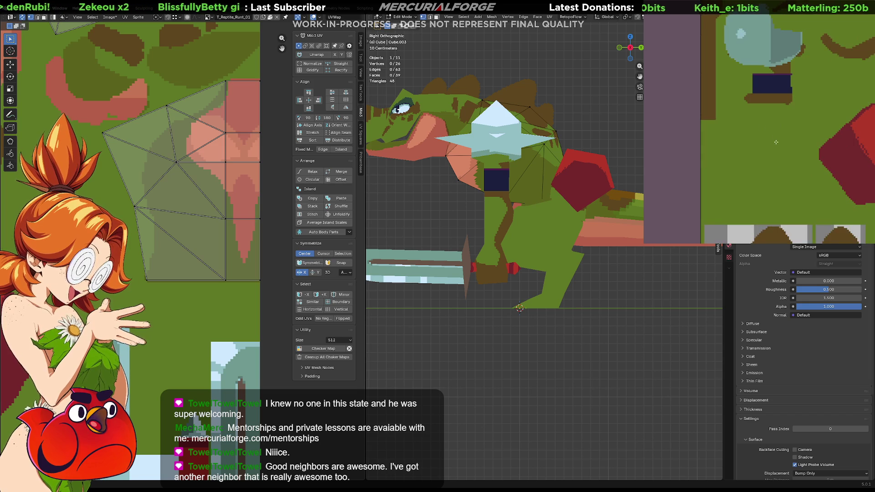
scroll(576, 287, up, 3)
key(Tab)
click(578, 293)
mouse_move(578, 294)
middle_down()
mouse_move(549, 296)
mouse_move(595, 296)
middle_up()
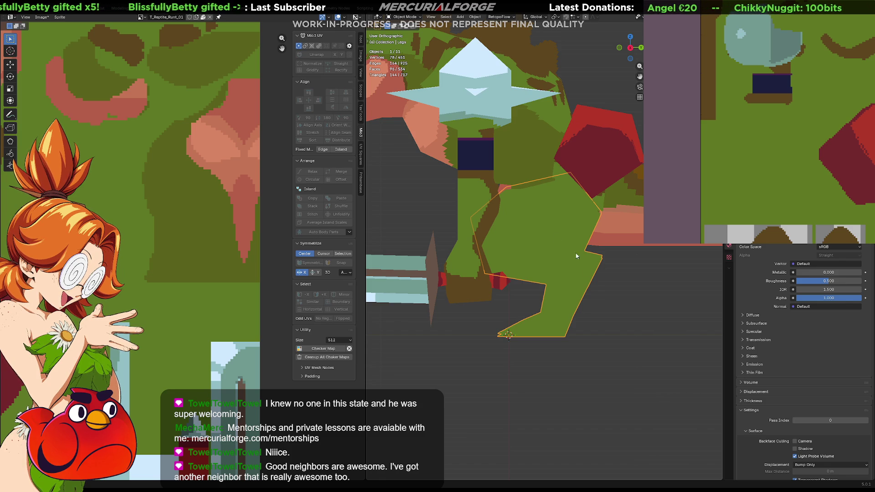
Enter Edit Mode on the legs, deselect everything, and go back to object mode.
mouse_move(527, 191)
middle_down()
mouse_move(593, 176)
mouse_move(551, 191)
mouse_move(493, 182)
mouse_move(518, 243)
mouse_move(521, 228)
mouse_move(470, 190)
middle_up()
key(Tab)
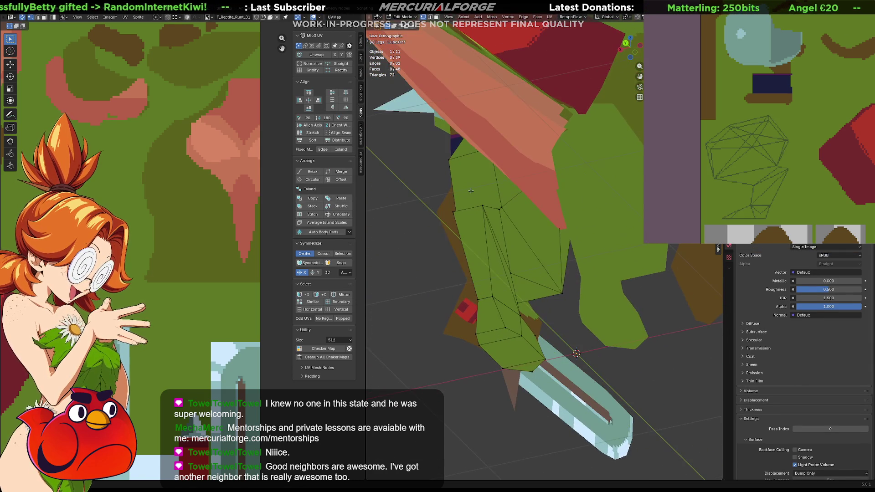
click(527, 242)
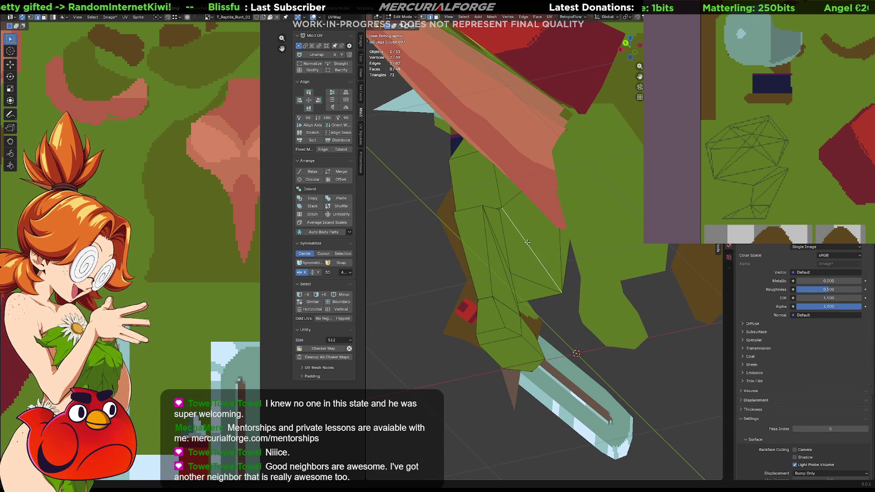
key(alt+a)
key(Tab)
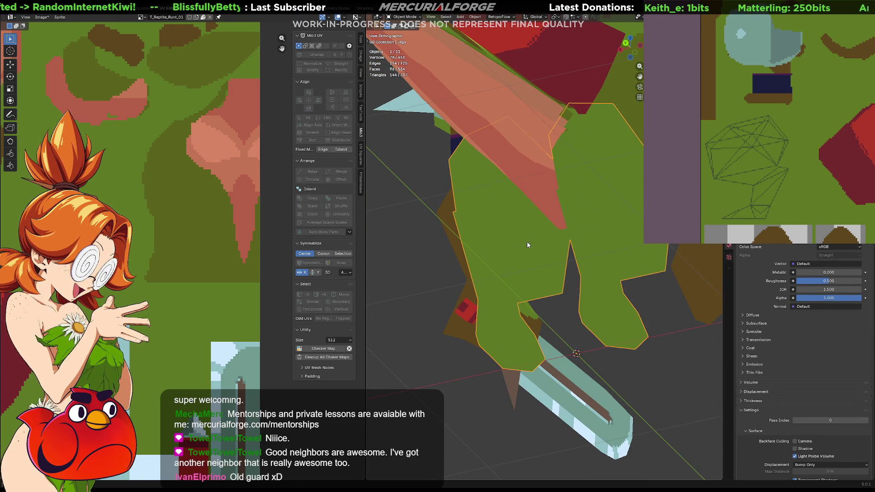
middle_drag(527, 245, 438, 242)
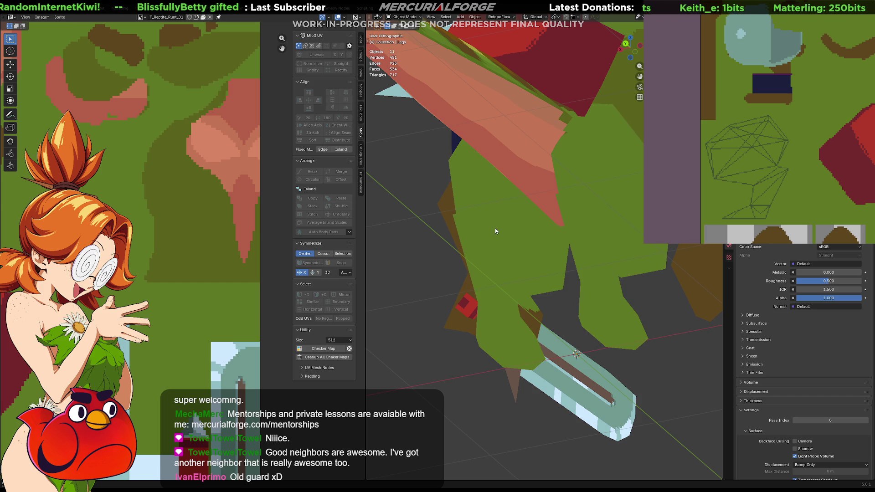
Isolate the legs in Local View and mark the first upper-leg edges as UV seams.
key(KP_Divide)
key(Tab)
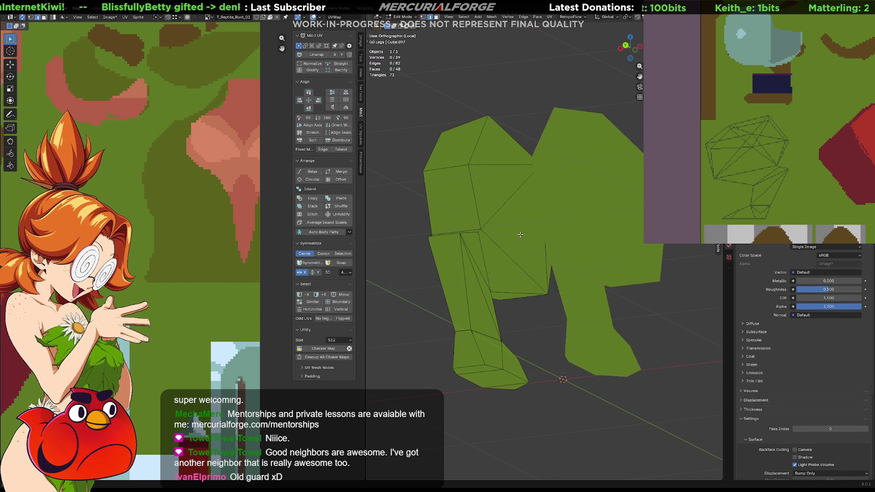
click(509, 254)
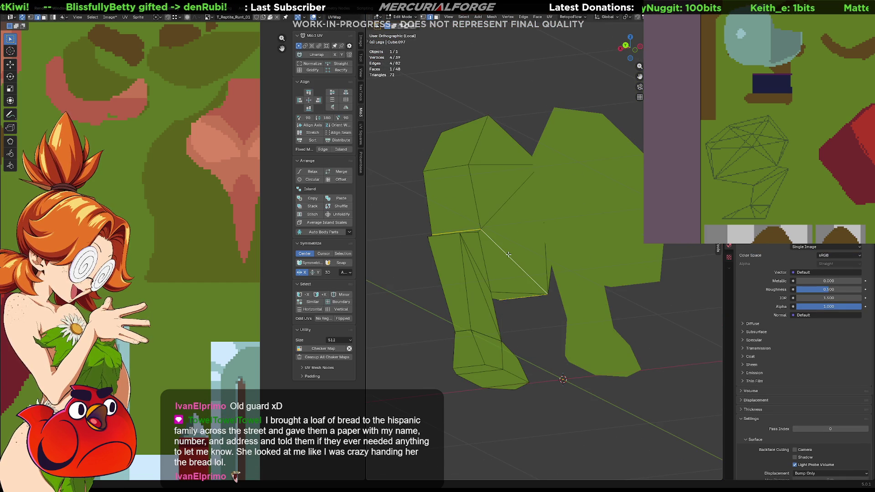
middle_drag(509, 253, 469, 163)
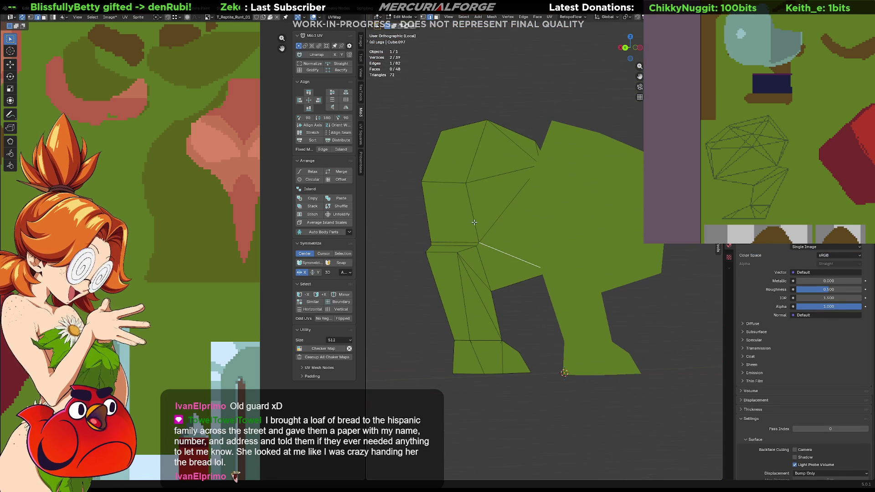
alt+click(469, 162)
shift+click(510, 256)
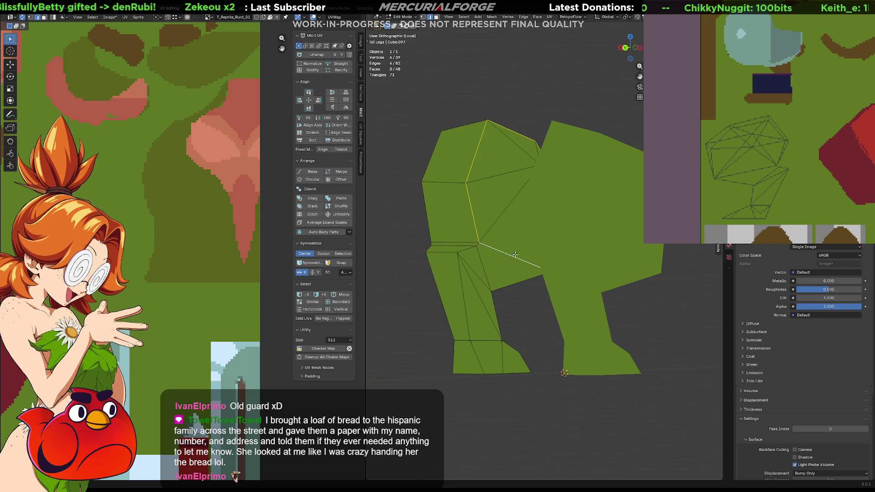
mouse_move(510, 256)
middle_down()
mouse_move(410, 250)
mouse_move(493, 293)
mouse_move(542, 255)
mouse_move(531, 234)
middle_up()
right_click(512, 228)
click(513, 228)
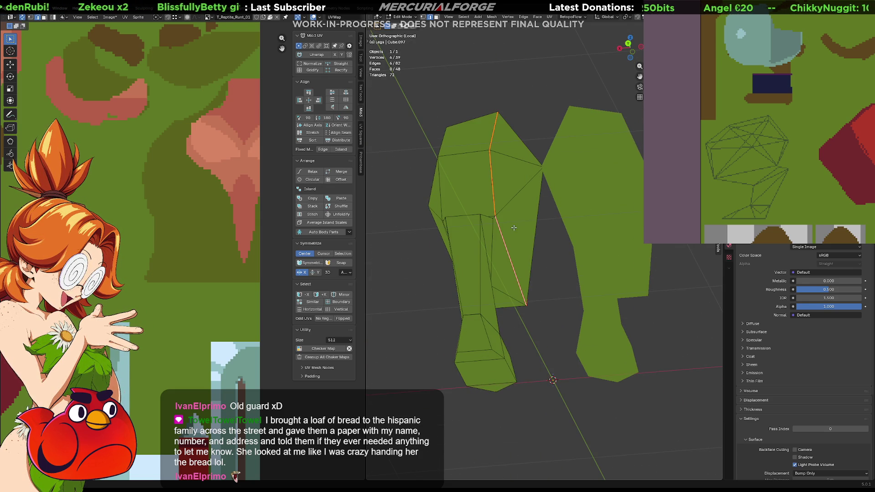
Select further edge paths and a vertical edge along the leg for the next seams.
click(555, 286)
mouse_move(555, 286)
middle_down()
mouse_move(486, 236)
mouse_move(495, 248)
mouse_move(513, 211)
mouse_move(486, 226)
mouse_move(563, 231)
mouse_move(572, 224)
mouse_move(561, 229)
middle_up()
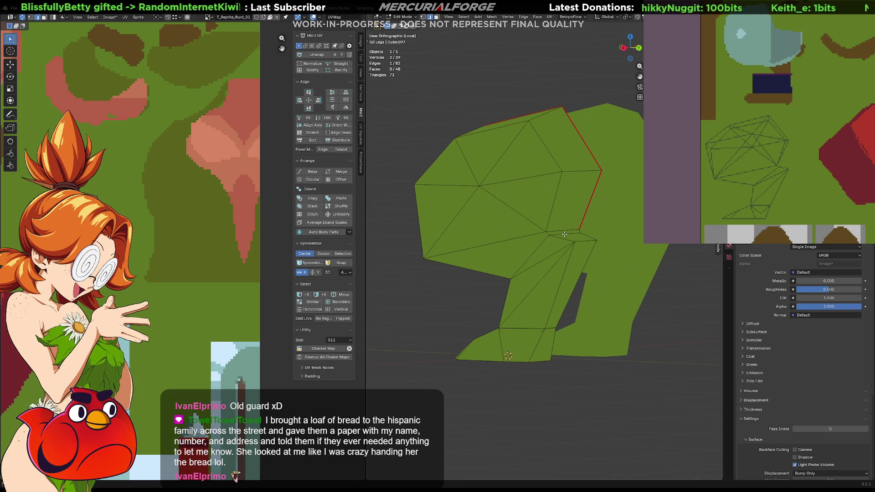
ctrl+click(556, 231)
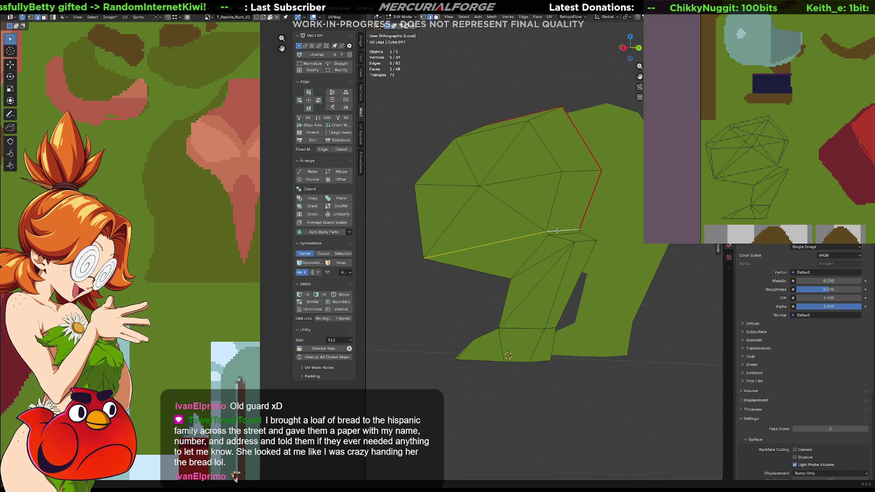
mouse_move(502, 239)
middle_down()
mouse_move(546, 231)
mouse_move(441, 235)
middle_up()
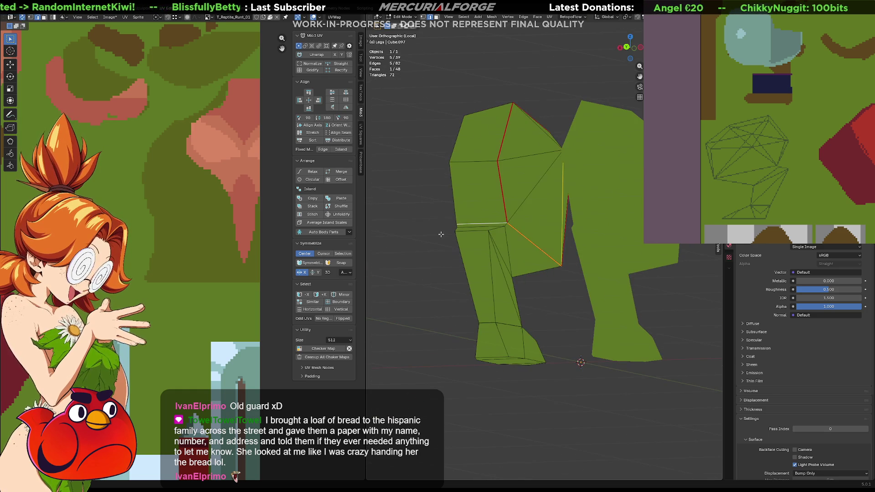
right_click(527, 238)
key(Escape)
mouse_move(526, 238)
middle_down()
mouse_move(511, 255)
mouse_move(510, 236)
middle_up()
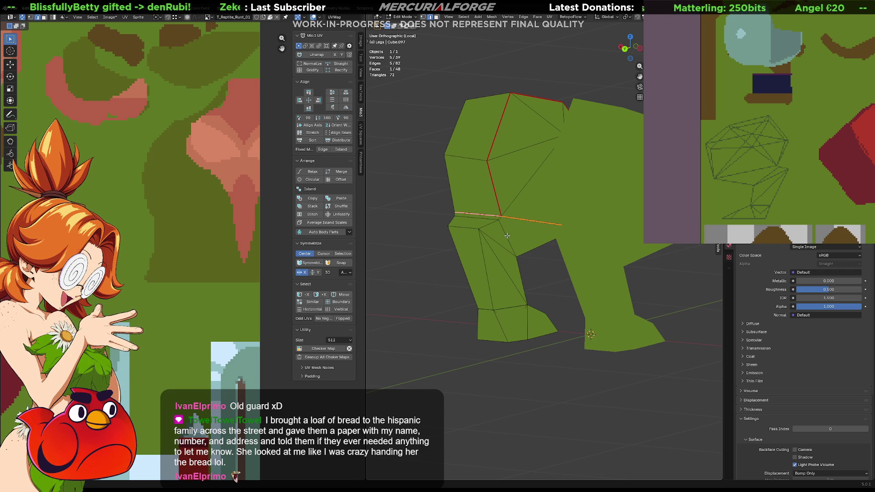
middle_drag(500, 220, 561, 257)
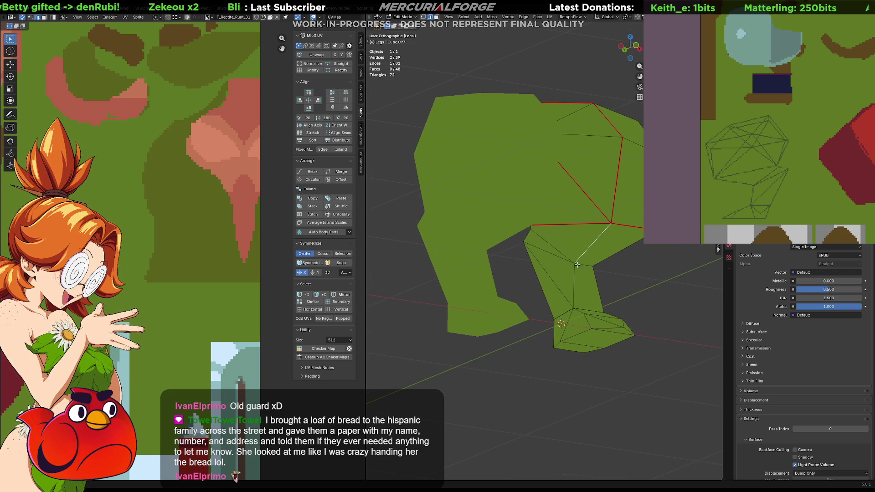
click(573, 287)
mouse_move(592, 279)
middle_down()
mouse_move(552, 239)
mouse_move(513, 219)
middle_up()
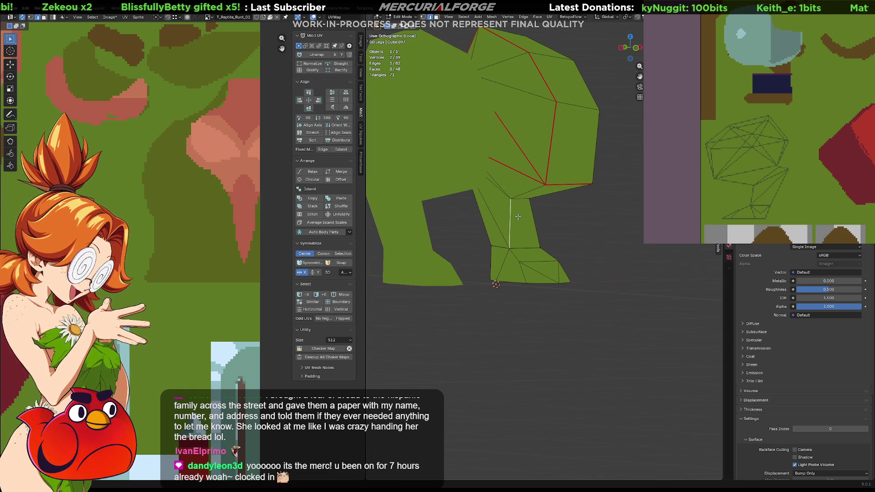
shift+middle_drag(517, 220, 546, 238)
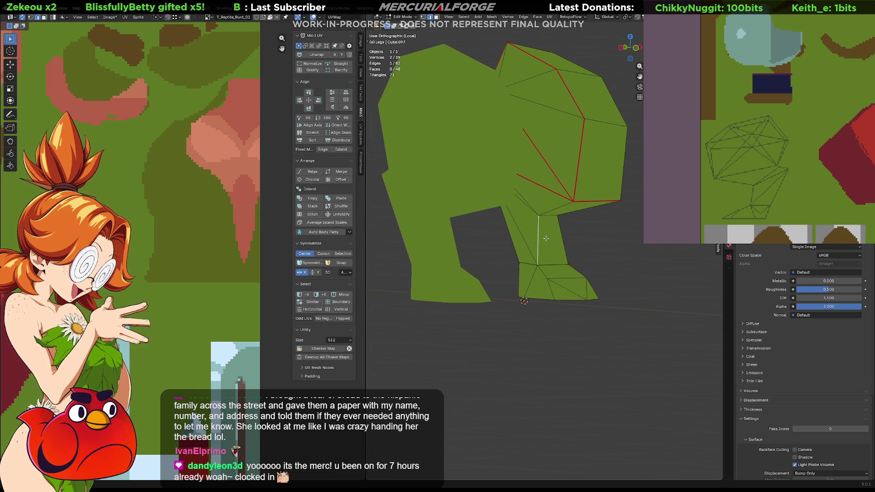
scroll(545, 238, up, 2)
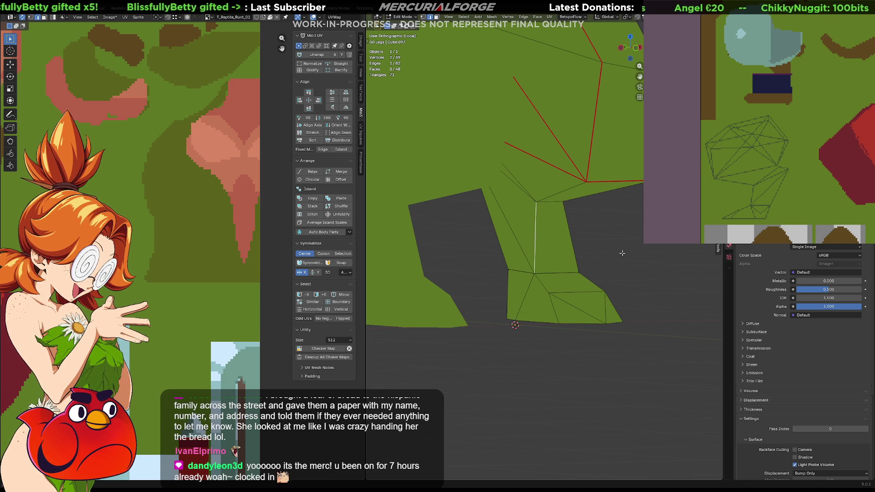
shift+middle_drag(540, 242, 545, 264)
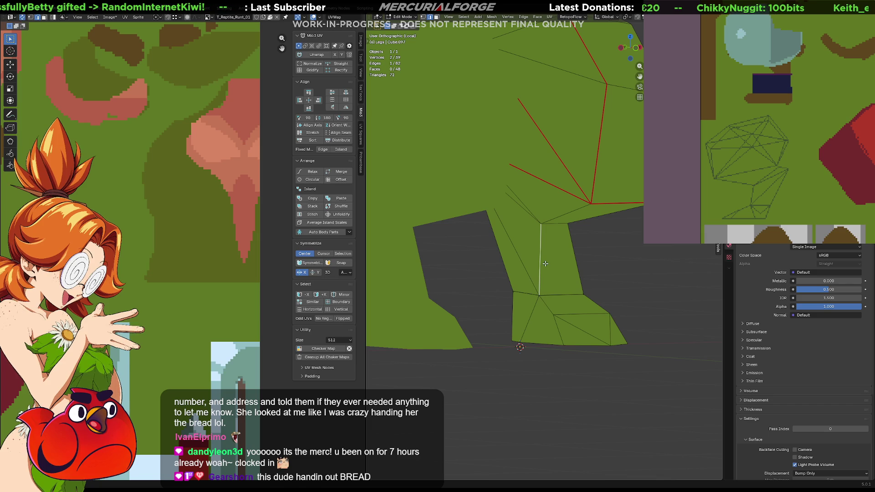
Mark the edge at the seam junction on the leg as a seam.
shift+click(591, 203)
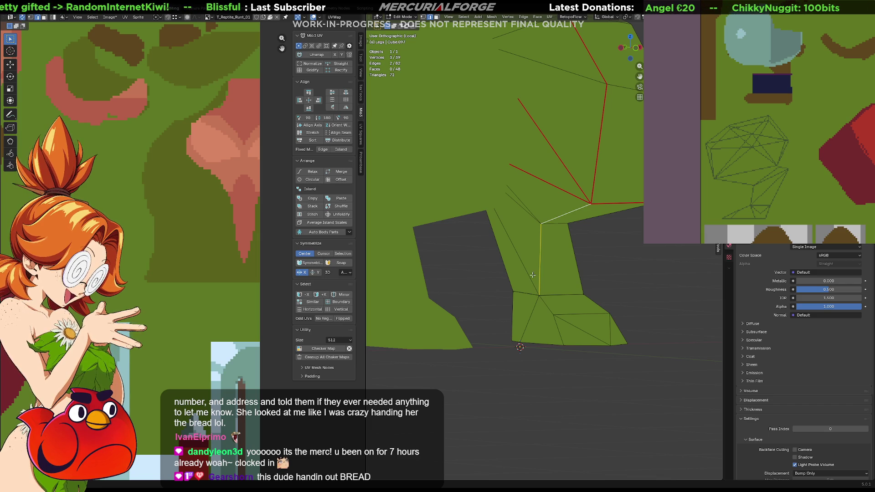
middle_drag(591, 202, 523, 275)
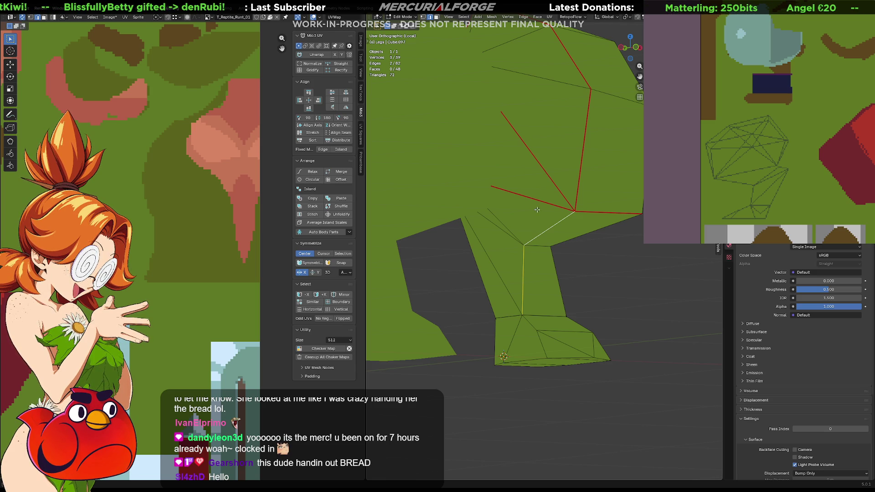
right_click(542, 234)
click(542, 235)
mouse_move(542, 235)
middle_down()
mouse_move(547, 220)
mouse_move(530, 237)
middle_up()
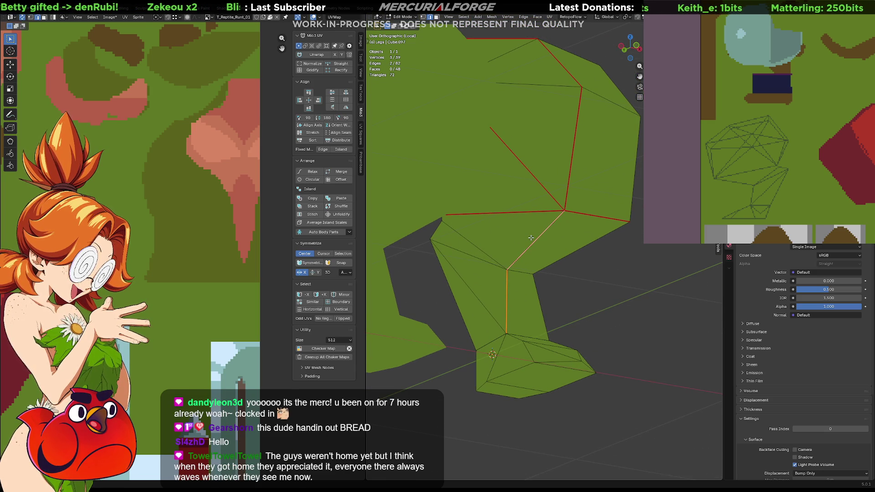
Extend the edge selection further down the leg and orbit around to check the seams.
click(515, 217)
middle_drag(515, 217, 502, 156)
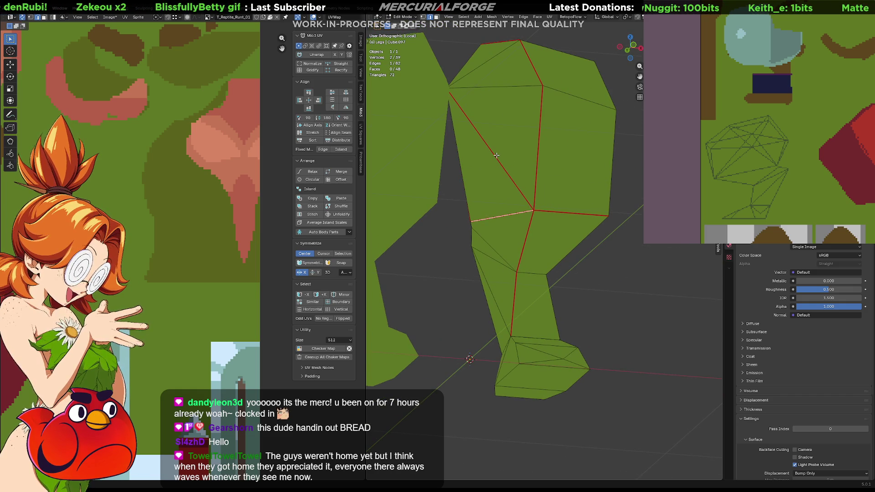
shift+click(496, 156)
right_click(496, 155)
click(490, 160)
middle_drag(505, 205, 534, 197)
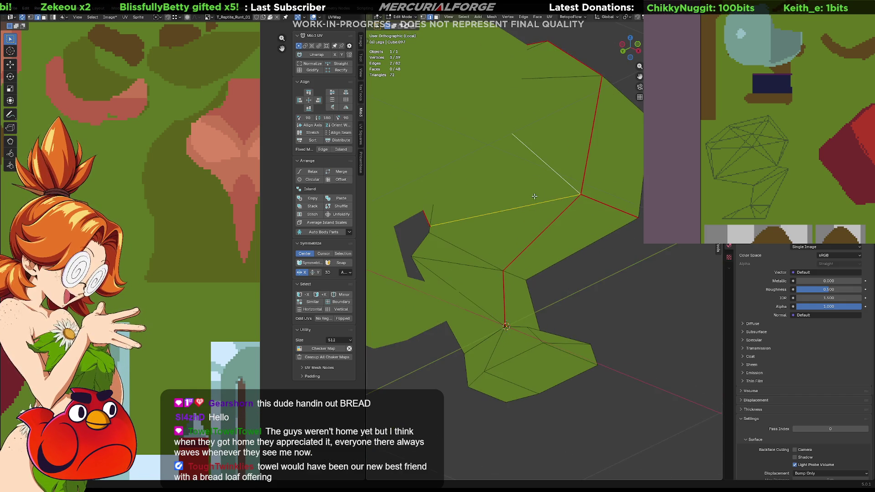
mouse_move(619, 286)
middle_down()
mouse_move(587, 259)
mouse_move(478, 275)
middle_up()
mouse_move(509, 240)
middle_down()
mouse_move(591, 243)
mouse_move(530, 231)
middle_up()
middle_drag(592, 220, 424, 226)
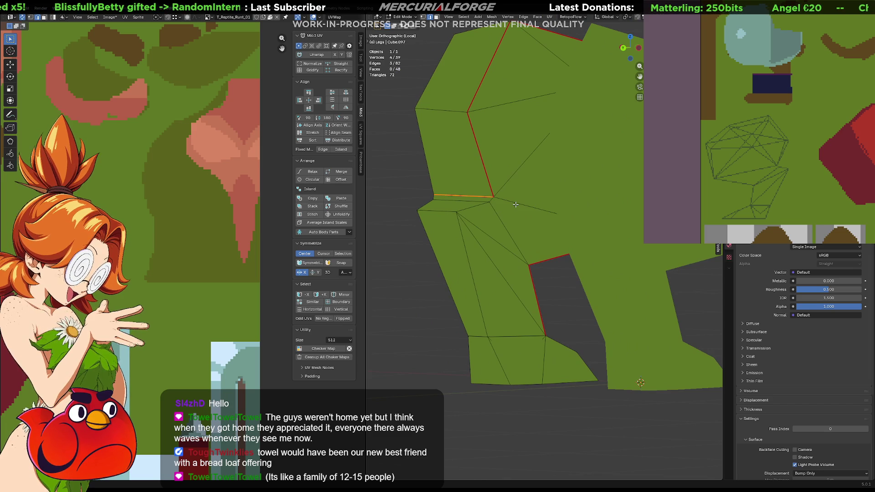
middle_drag(526, 218, 637, 216)
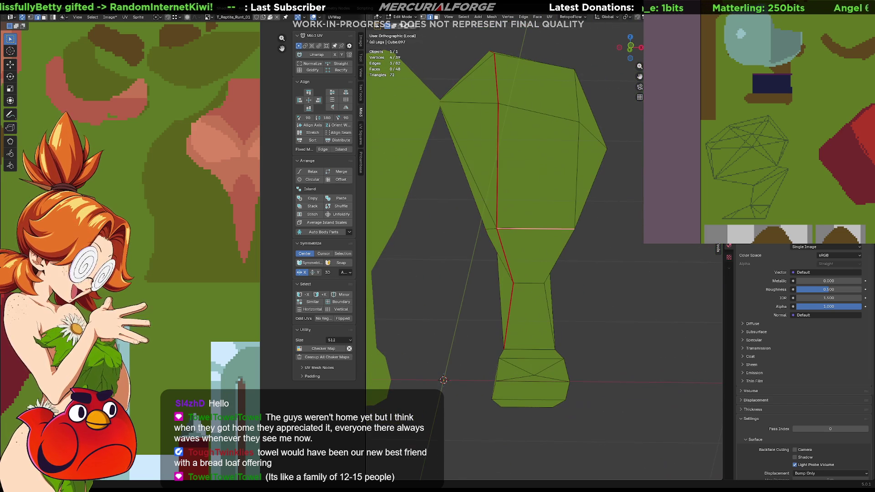
Clear the seam from the horizontal leg edge.
right_click(544, 227)
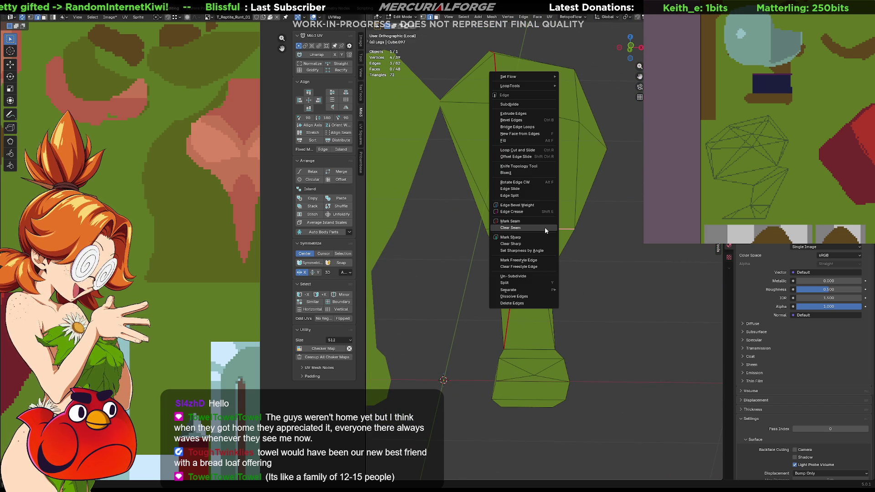
click(544, 226)
click(615, 240)
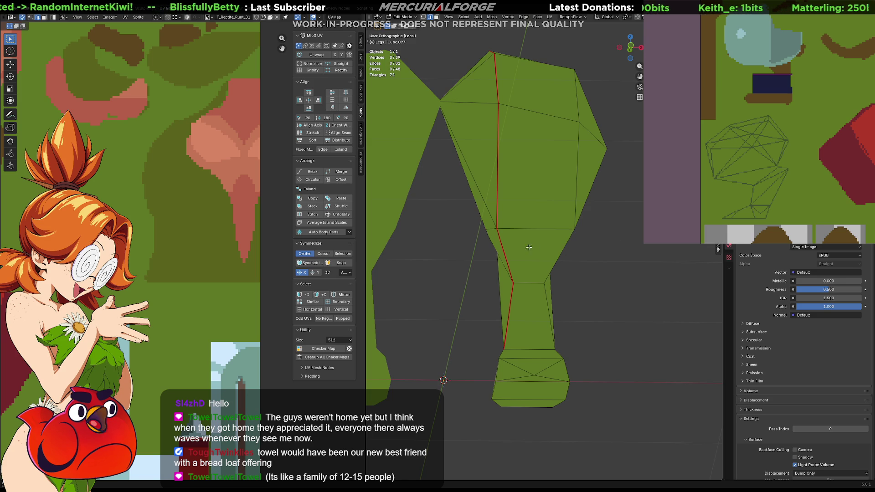
mouse_move(528, 247)
middle_down()
mouse_move(609, 194)
mouse_move(487, 218)
middle_up()
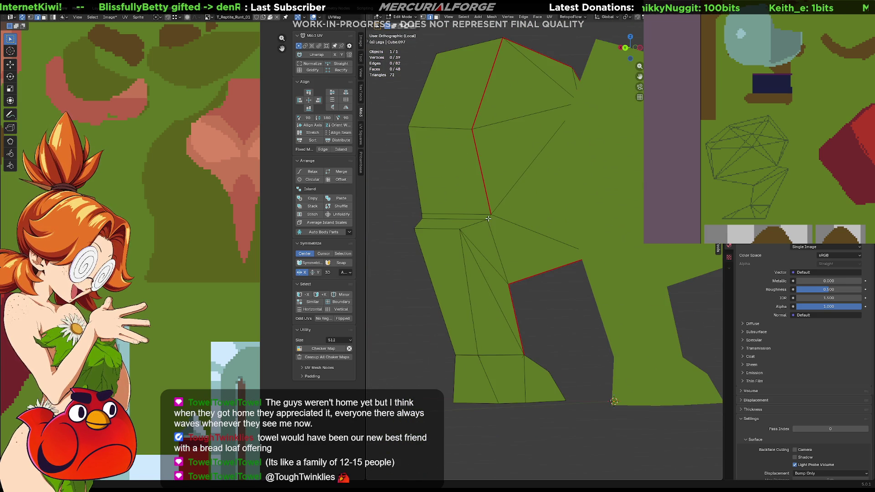
Mark the vertical inner-leg edges as seams and select the diagonal inner-leg edge.
shift+click(466, 256)
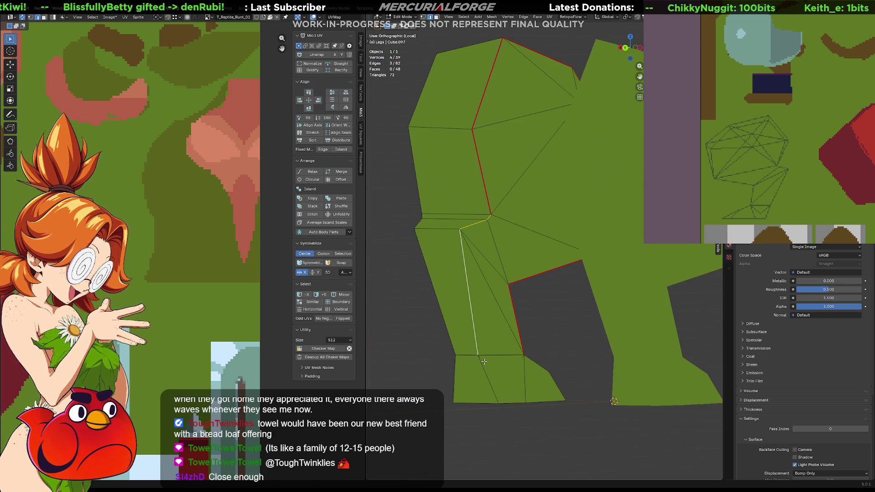
mouse_move(483, 362)
middle_down()
mouse_move(422, 289)
mouse_move(401, 287)
middle_up()
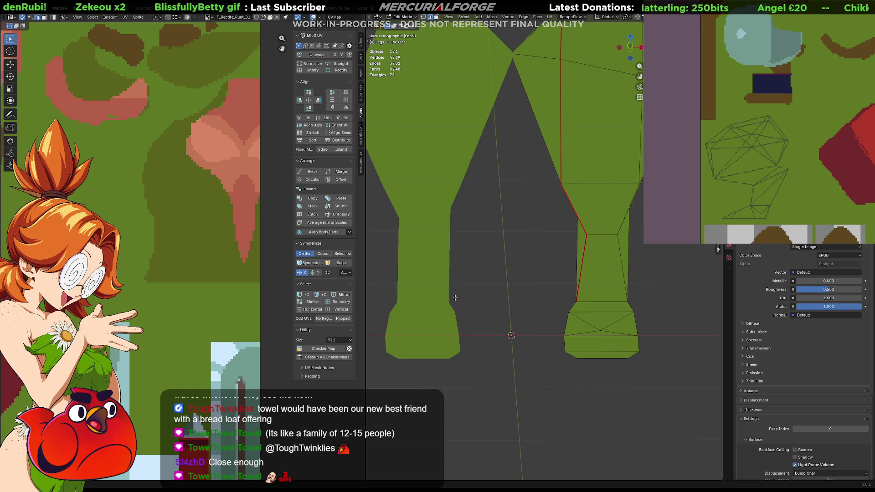
mouse_move(491, 269)
middle_down()
mouse_move(511, 244)
mouse_move(478, 252)
middle_up()
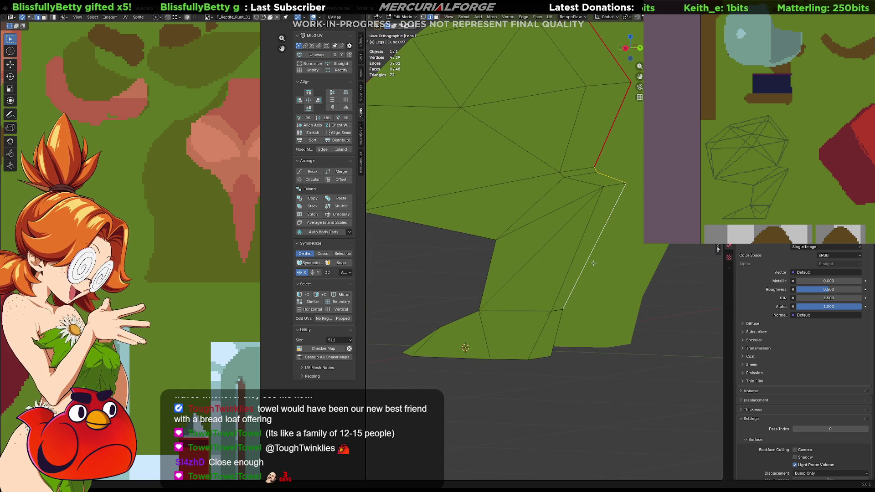
mouse_move(593, 263)
middle_down()
mouse_move(522, 277)
mouse_move(546, 269)
mouse_move(524, 276)
mouse_move(539, 273)
middle_up()
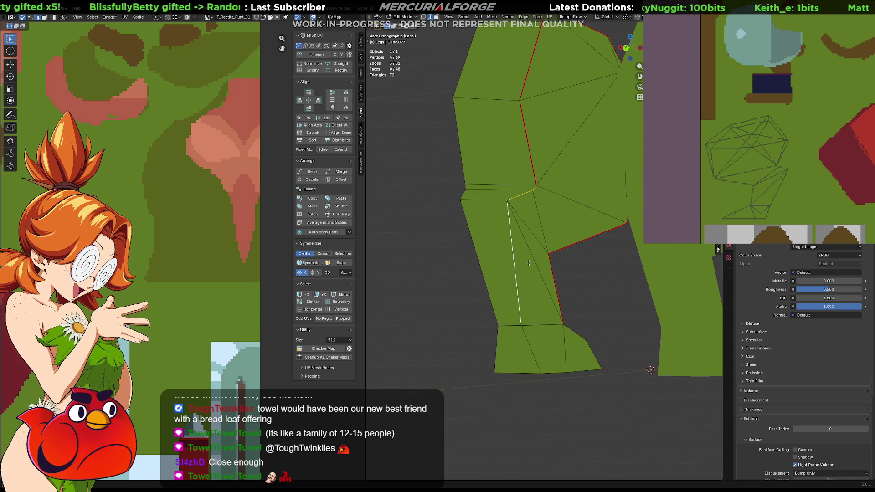
right_click(528, 263)
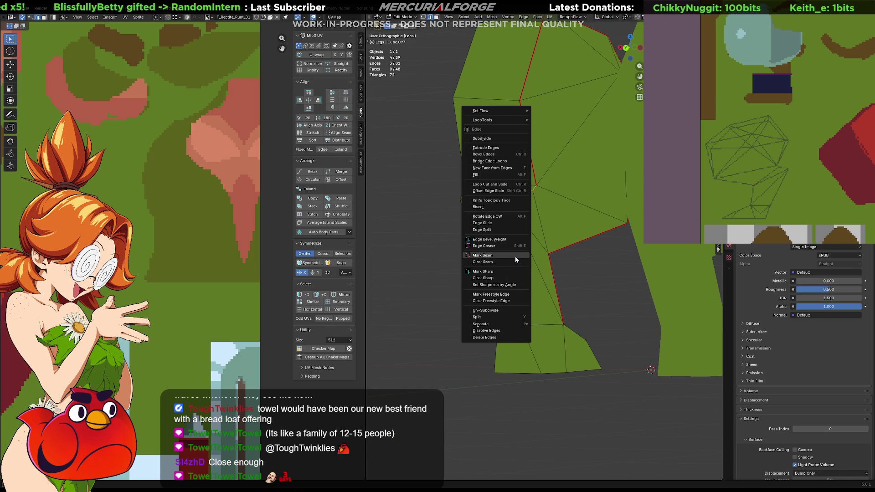
click(515, 256)
key(Tab)
key(Tab)
click(531, 267)
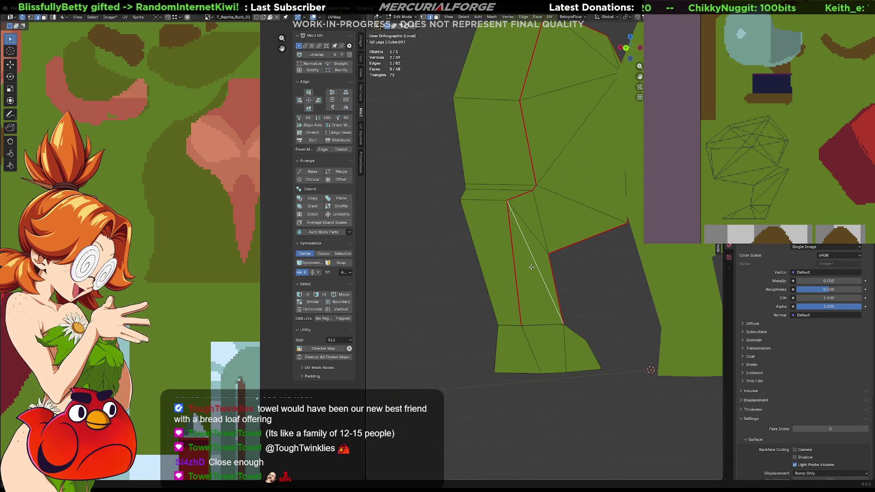
Select the seam-bounded leg faces with L, zoom in, and pick one face beside the seam.
key(l)
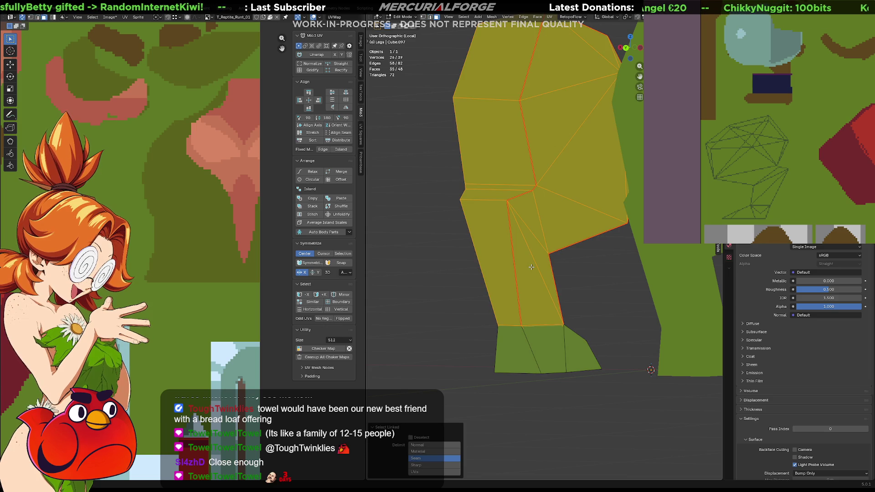
mouse_move(531, 267)
middle_down()
mouse_move(510, 274)
mouse_move(531, 267)
mouse_move(531, 300)
mouse_move(590, 265)
middle_up()
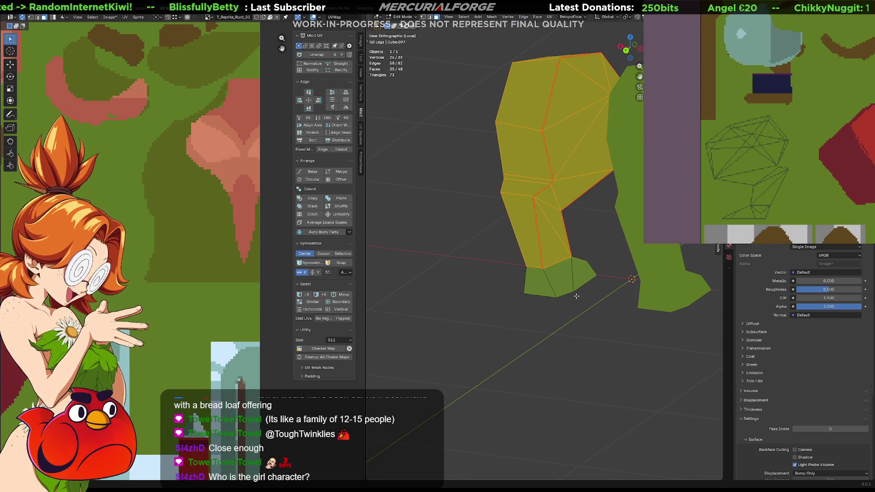
scroll(542, 264, up, 8)
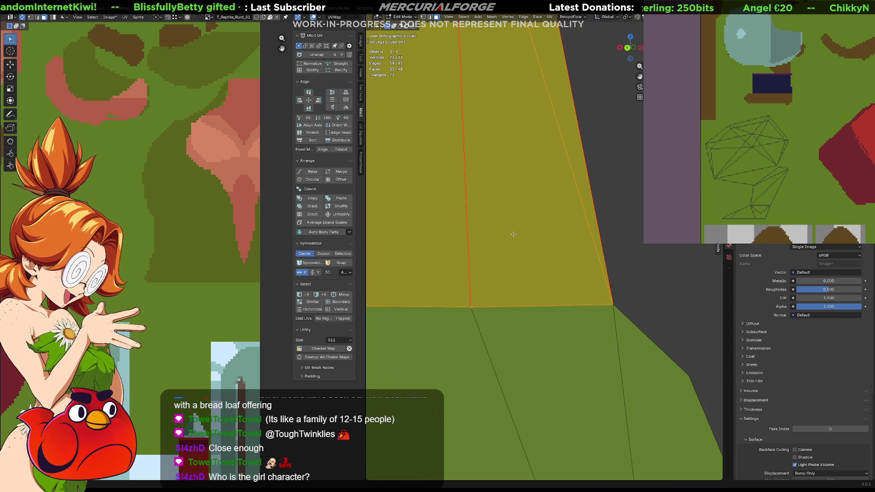
middle_drag(512, 234, 466, 287)
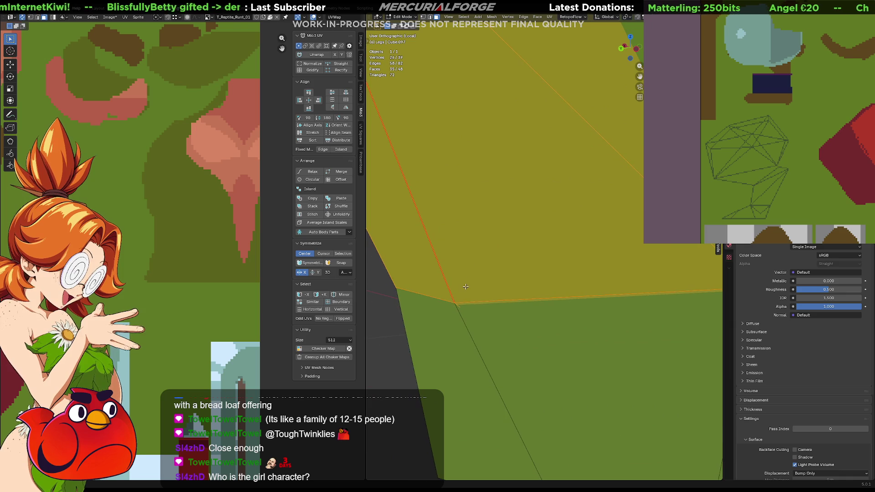
click(463, 312)
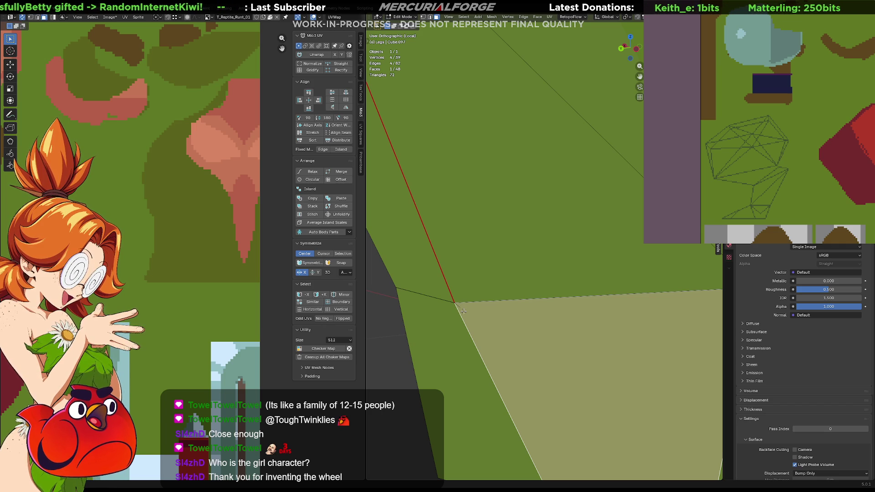
In perspective edge mode, mark the edge beside the large leg face as a seam.
mouse_move(484, 312)
middle_down()
mouse_move(457, 317)
mouse_move(474, 284)
mouse_move(461, 289)
middle_up()
scroll(501, 282, down, 8)
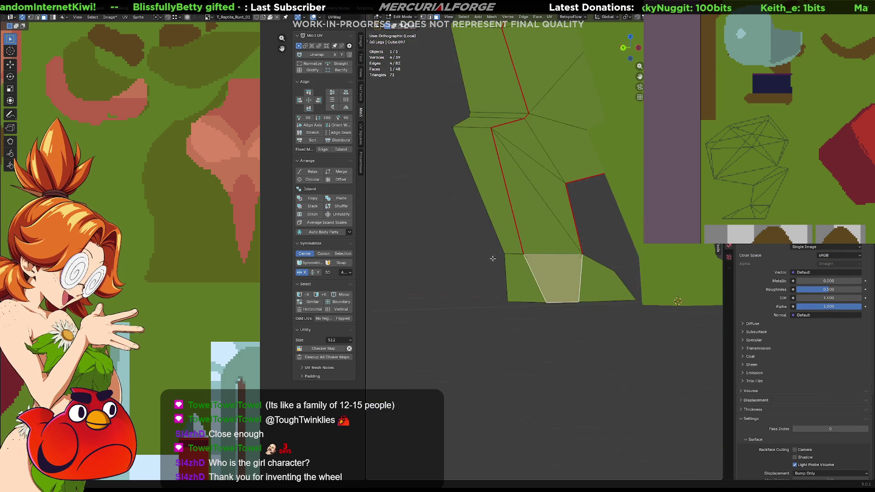
middle_drag(642, 272, 628, 257)
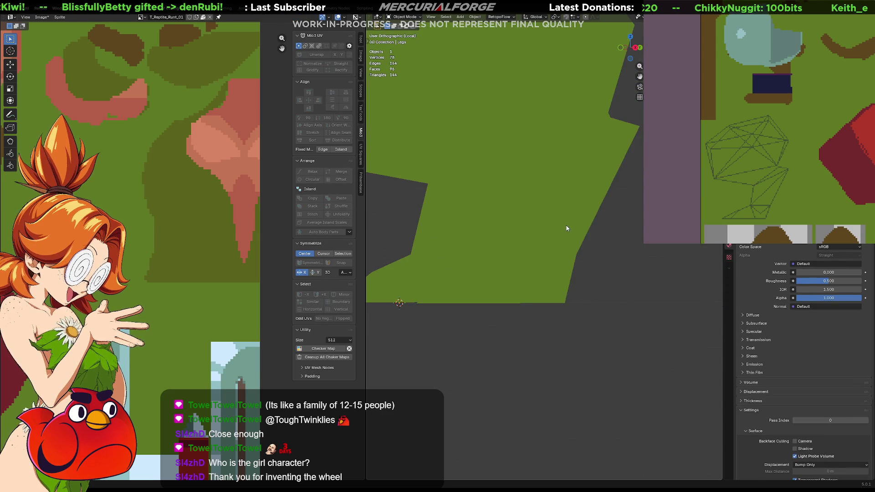
mouse_move(555, 215)
shift+middle_down()
mouse_move(584, 339)
mouse_move(590, 267)
shift+middle_up()
key(KP_5)
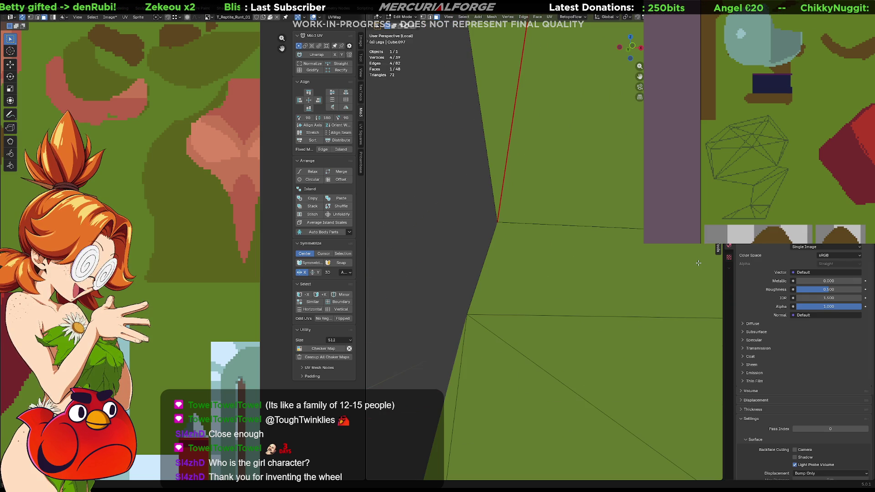
scroll(581, 306, up, 3)
mouse_move(581, 306)
middle_down()
mouse_move(593, 279)
mouse_move(538, 302)
middle_up()
click(521, 306)
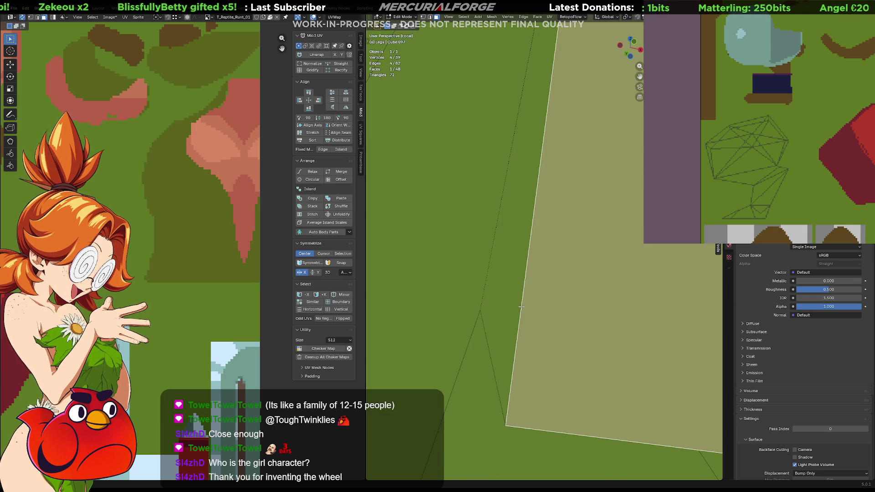
key(2)
click(521, 307)
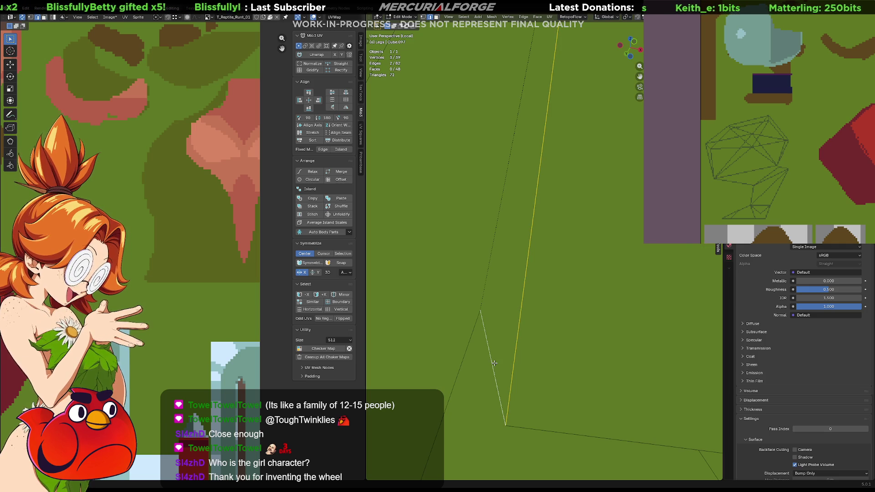
right_click(494, 362)
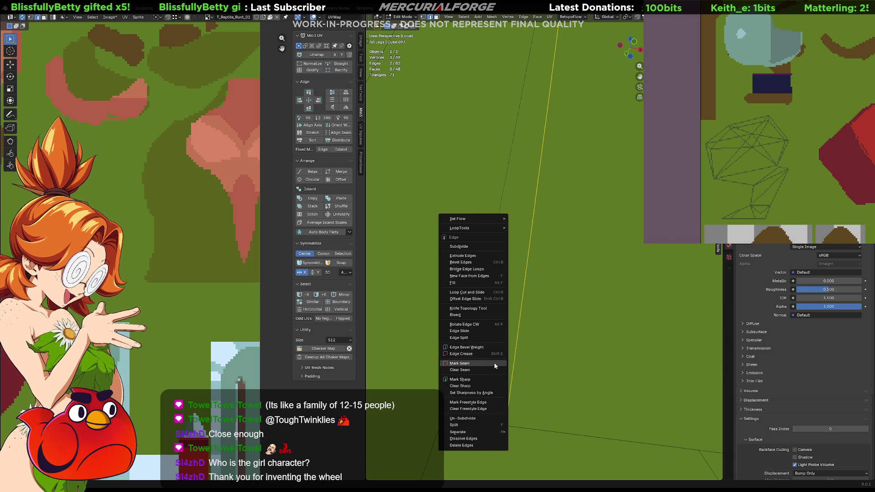
click(494, 362)
Clear the old inner-leg seam and mark the horizontal edge loop across the leg as a seam.
mouse_move(494, 362)
middle_down()
mouse_move(545, 249)
mouse_move(533, 389)
mouse_move(632, 392)
mouse_move(628, 379)
middle_up()
scroll(545, 250, down, 5)
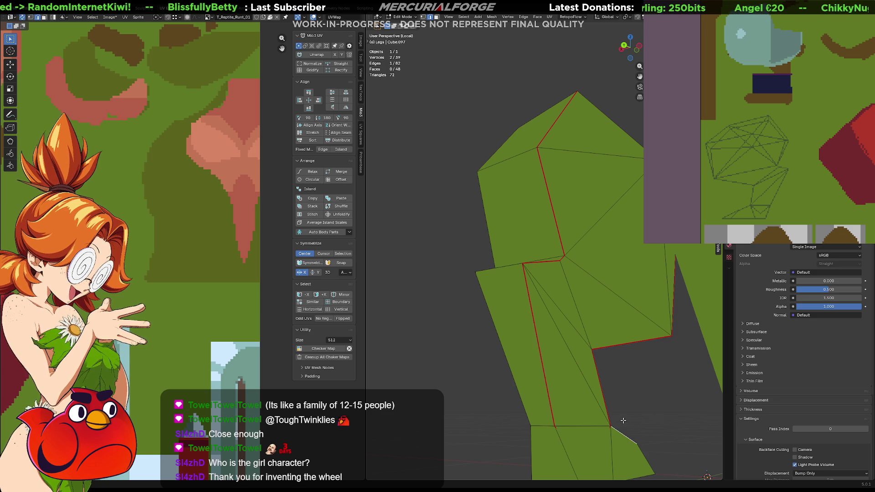
shift+middle_drag(622, 421, 619, 378)
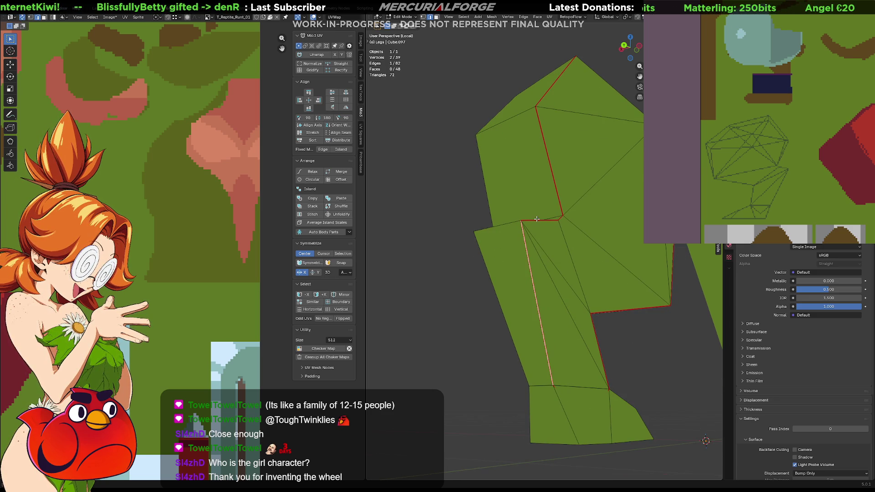
right_click(559, 217)
click(554, 225)
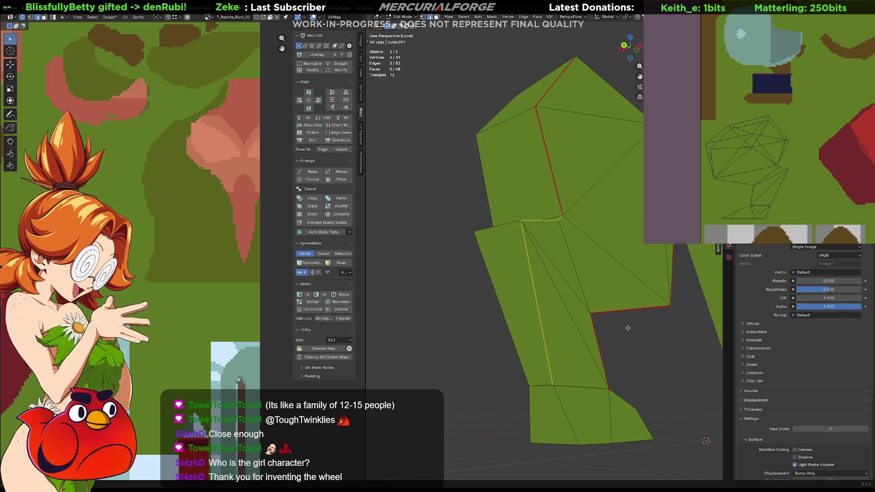
middle_drag(610, 249, 601, 263)
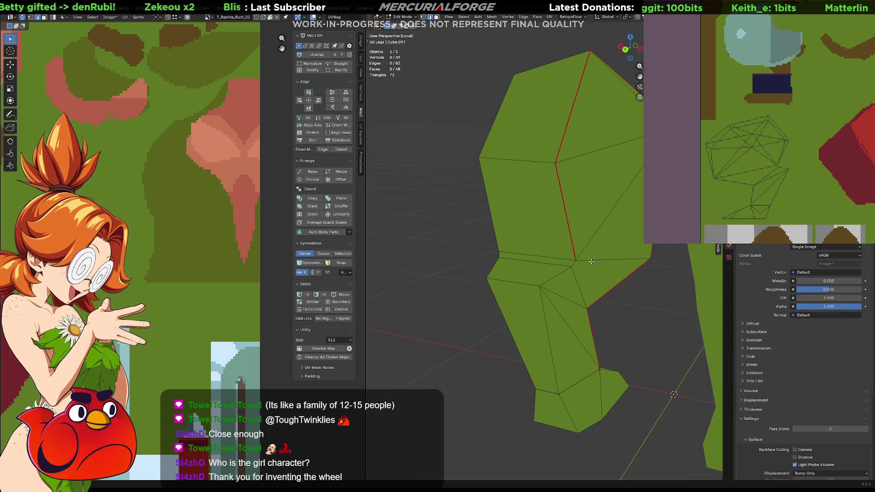
alt+click(590, 258)
right_click(590, 258)
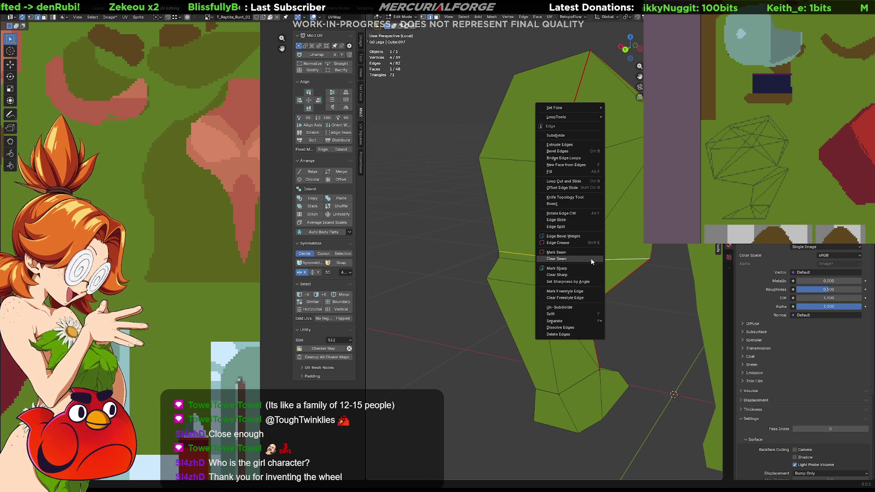
click(592, 254)
Unwrap the whole leg mesh onto the texture and scale up its UV islands.
key(a)
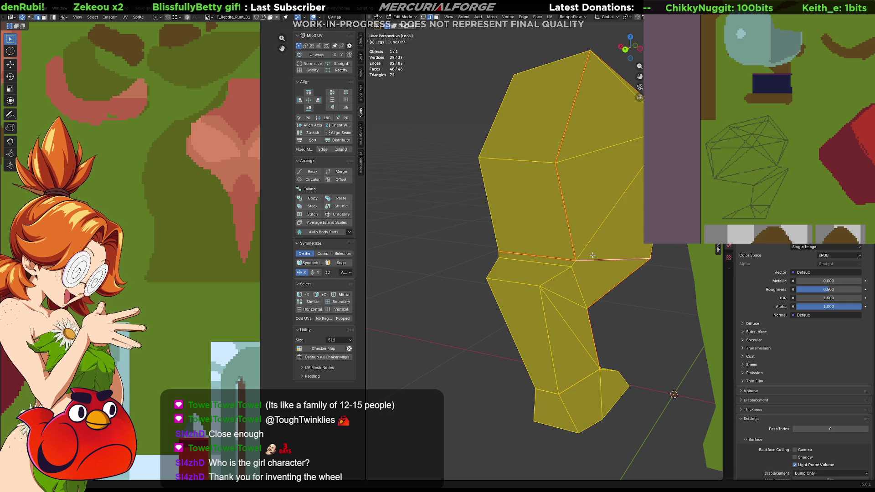
key(u)
click(588, 187)
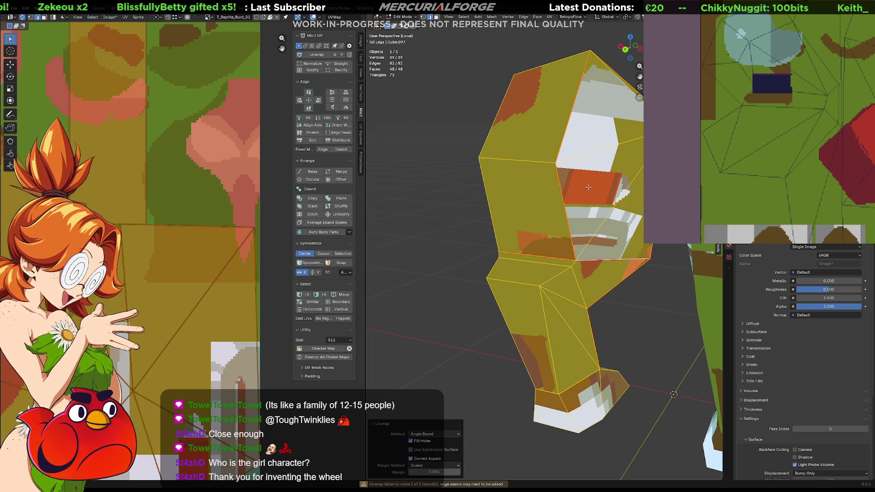
scroll(155, 260, down, 6)
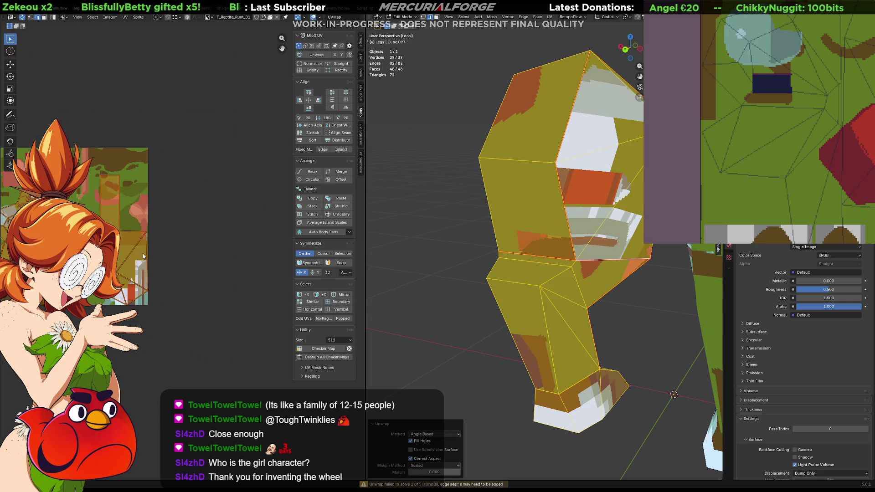
key(s)
click(292, 253)
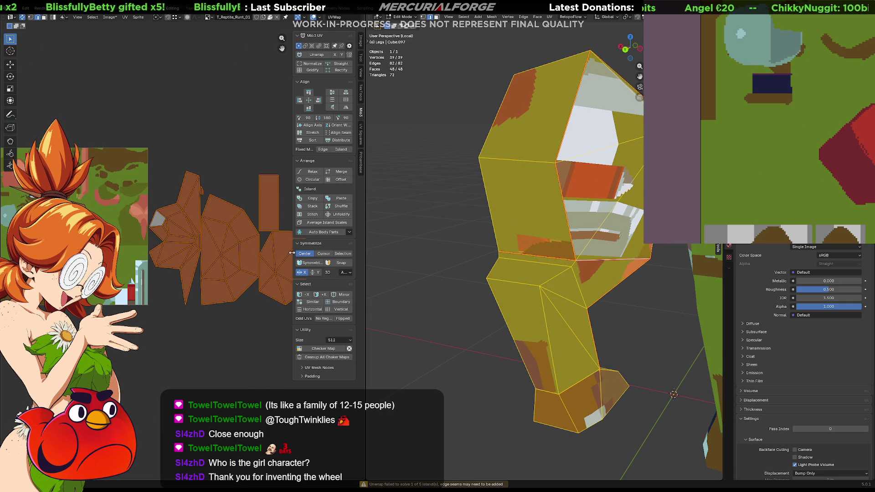
middle_drag(291, 252, 244, 248)
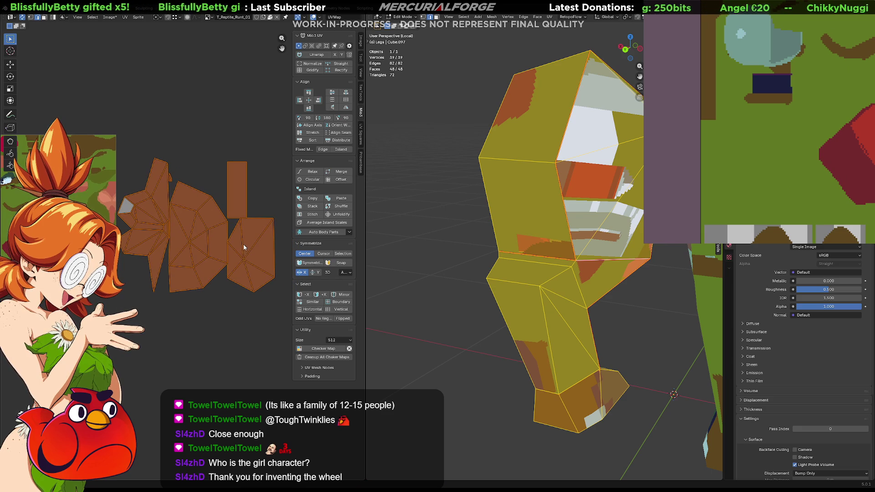
Select the stray rectangular face on the leg in face mode and delete it.
click(194, 296)
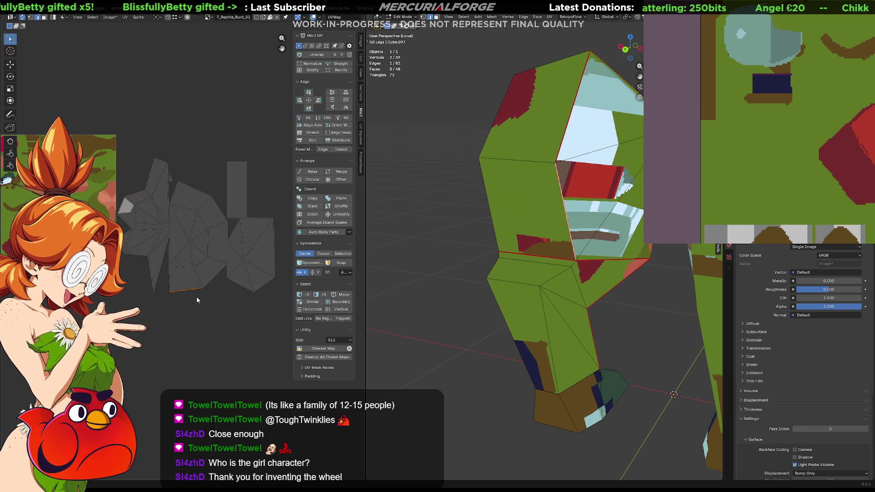
click(244, 183)
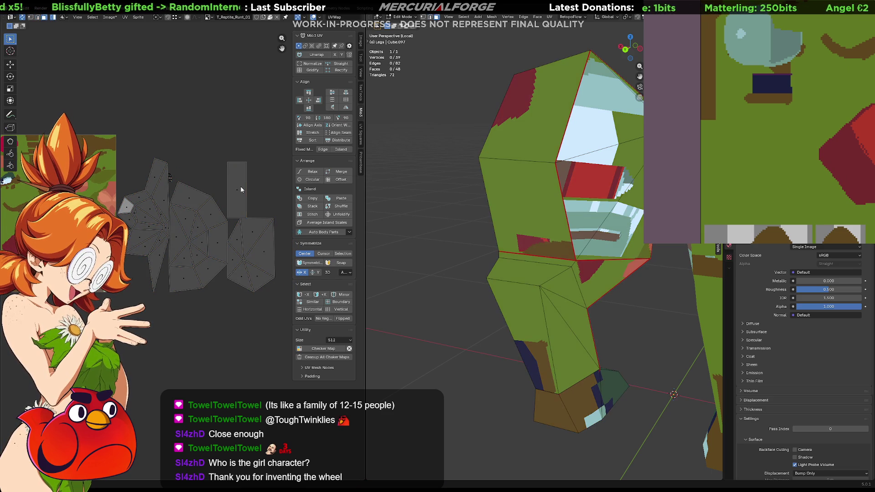
key(3)
click(242, 189)
mouse_move(534, 258)
middle_down()
mouse_move(599, 278)
mouse_move(609, 297)
mouse_move(644, 299)
middle_up()
scroll(598, 279, up, 5)
key(x)
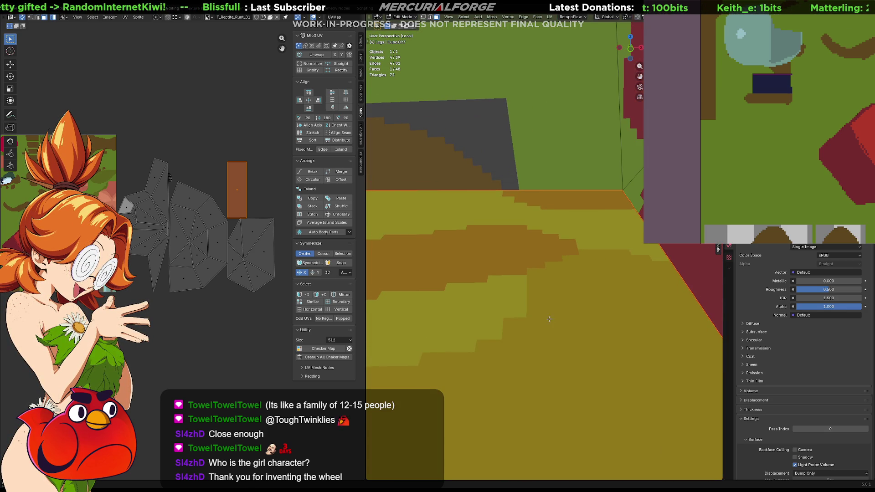
key(x)
click(551, 320)
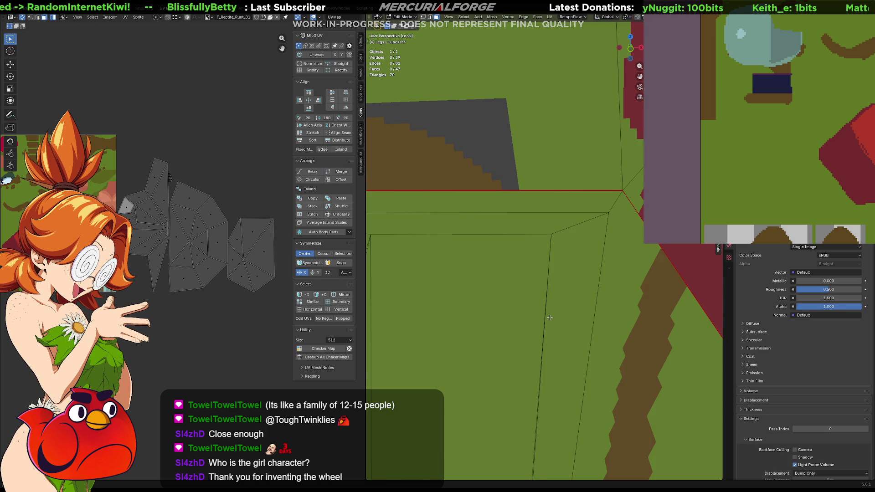
mouse_move(549, 318)
middle_down()
mouse_move(572, 332)
mouse_move(592, 273)
mouse_move(554, 310)
mouse_move(568, 315)
mouse_move(428, 299)
mouse_move(537, 284)
middle_up()
Merge the leg's overlapping vertices by distance, leaving 35 vertices.
key(a)
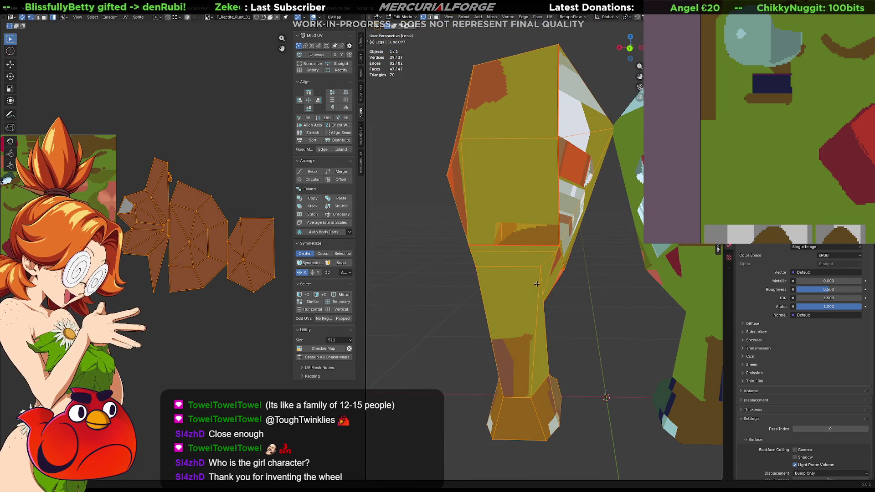
key(m)
click(536, 284)
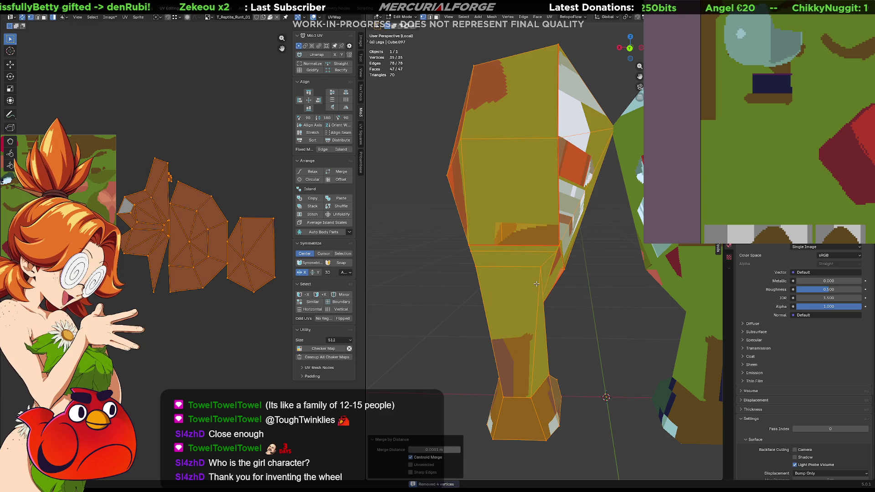
click(536, 284)
middle_drag(583, 316, 651, 283)
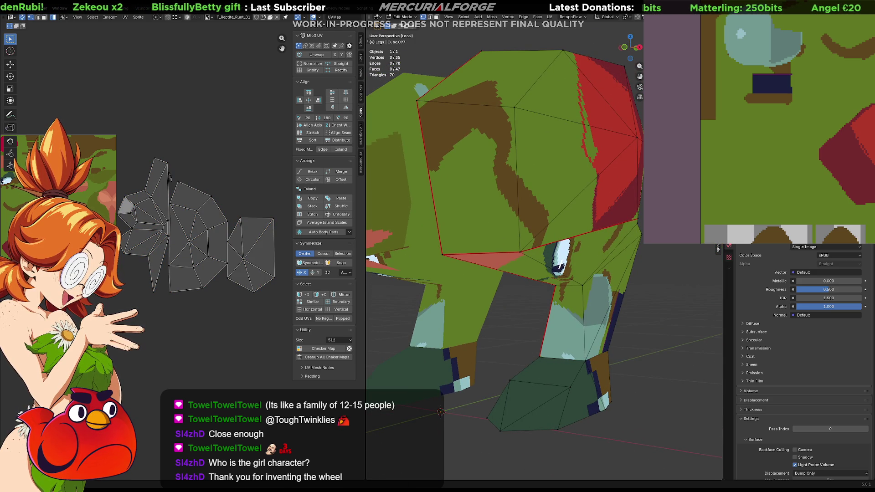
key(alt+Tab)
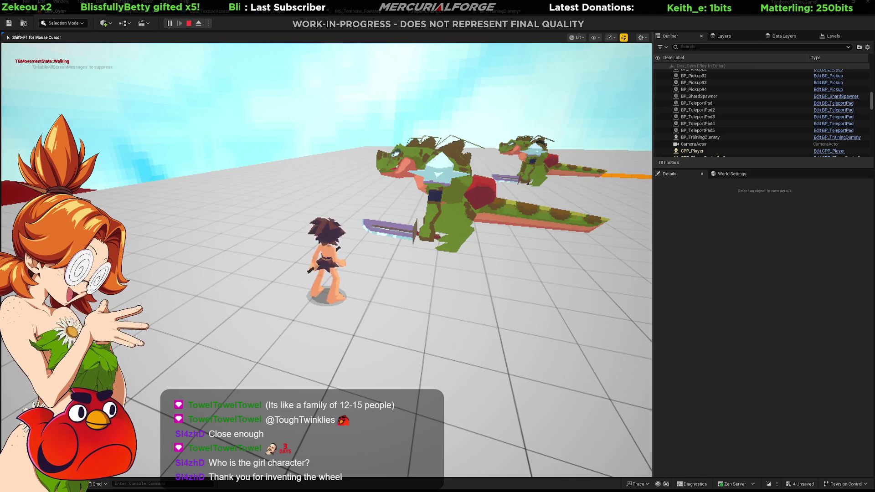
Stop the play session and save all unsaved reptile assets.
key(Escape)
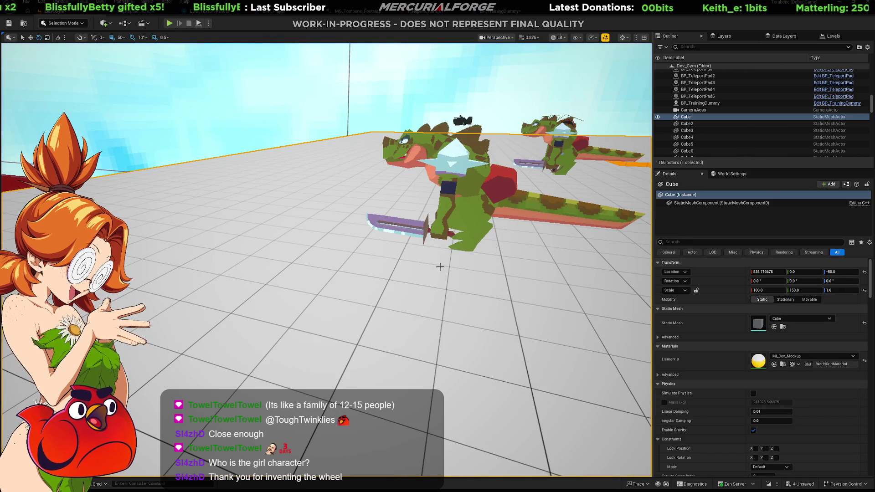
key(ctrl+space)
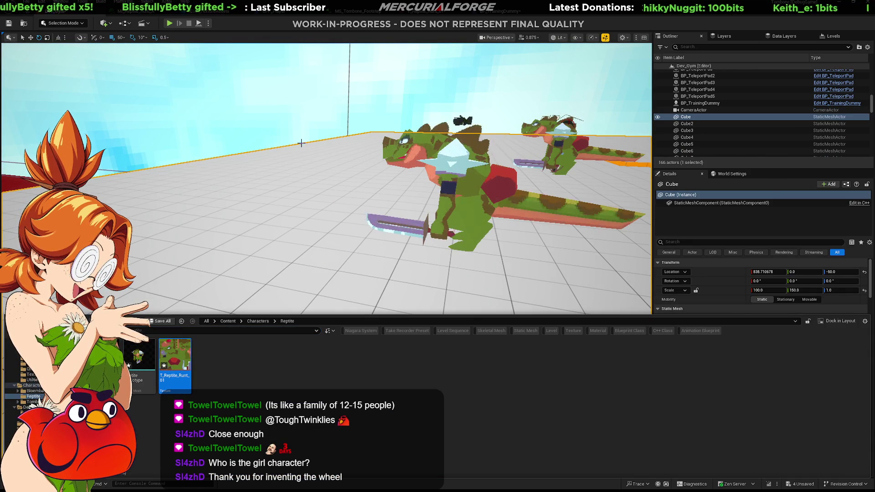
key(ctrl+shift+s)
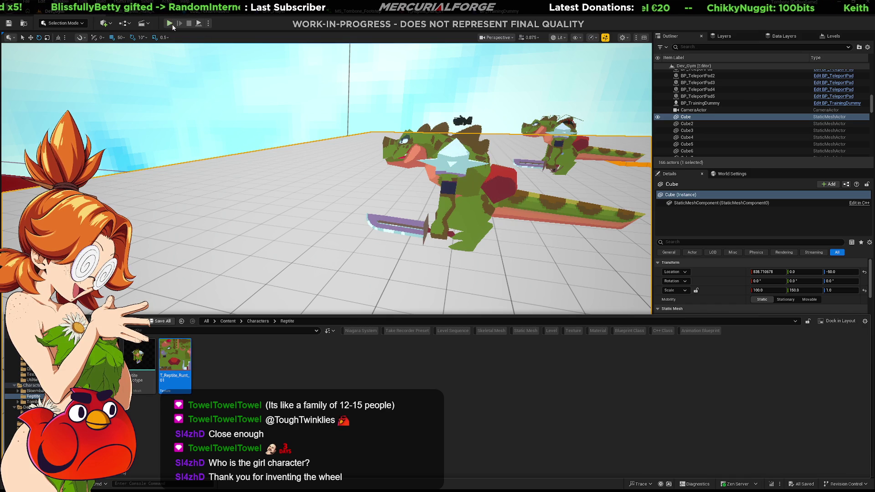
key(ctrl+space)
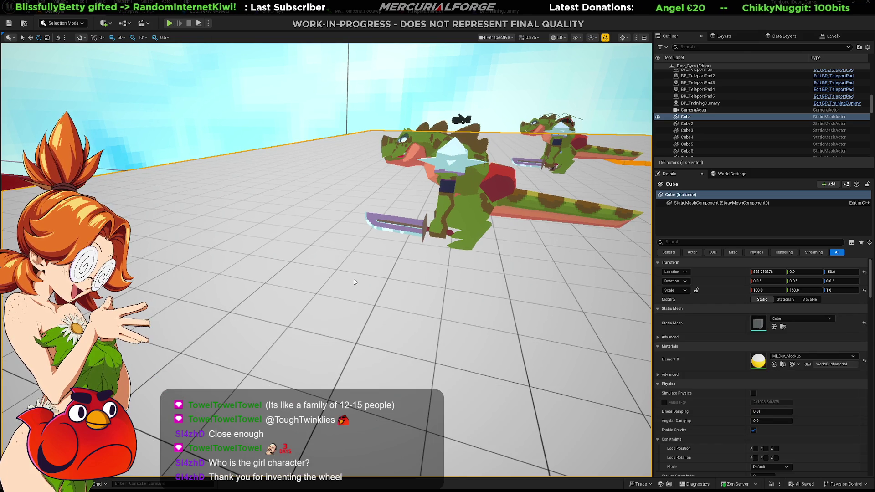
Run a quick play-test moving the character toward the camera, then stop it.
key(alt+p)
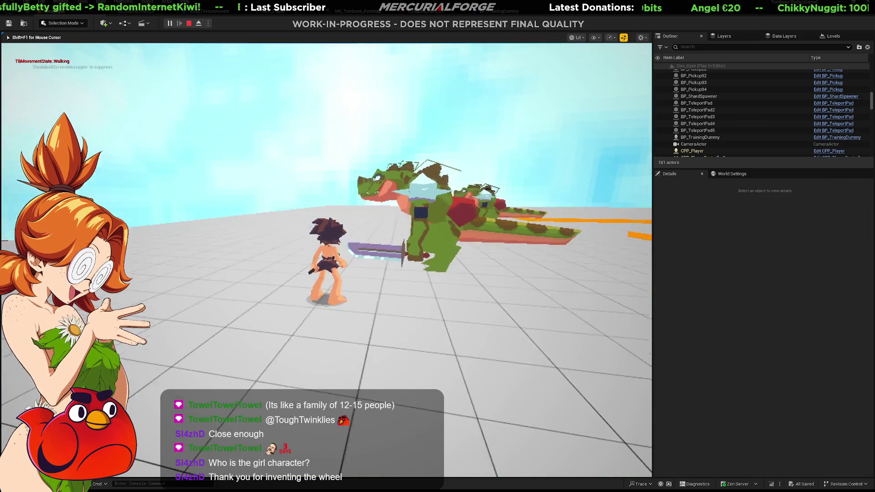
key(s)
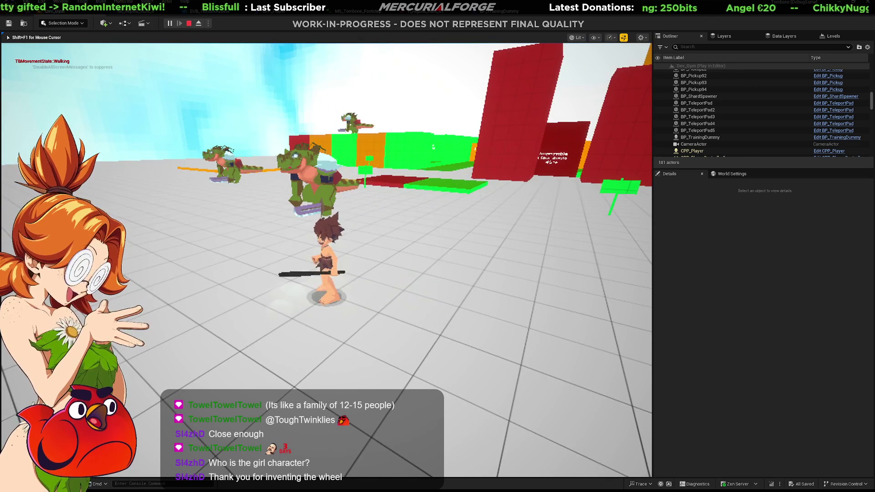
key(Escape)
Open the T_Reptile_Runt_01 texture to review its settings, then return to Dev_Gym.
key(ctrl+space)
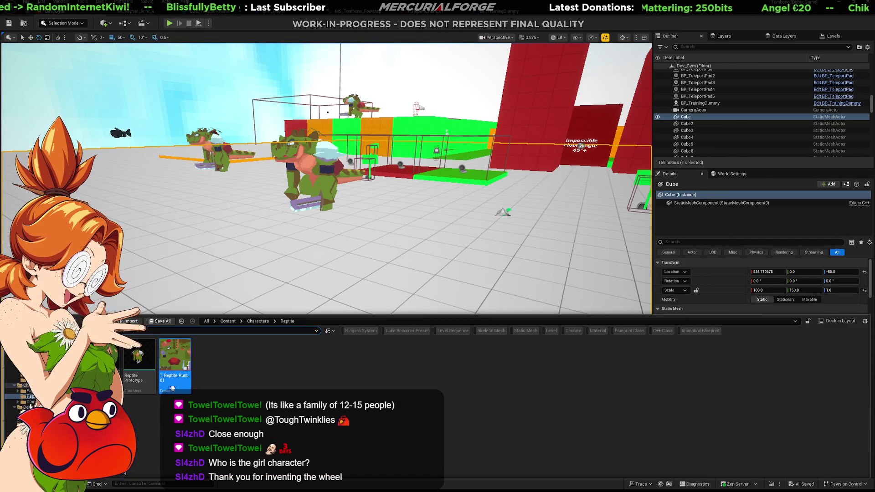
double_click(173, 360)
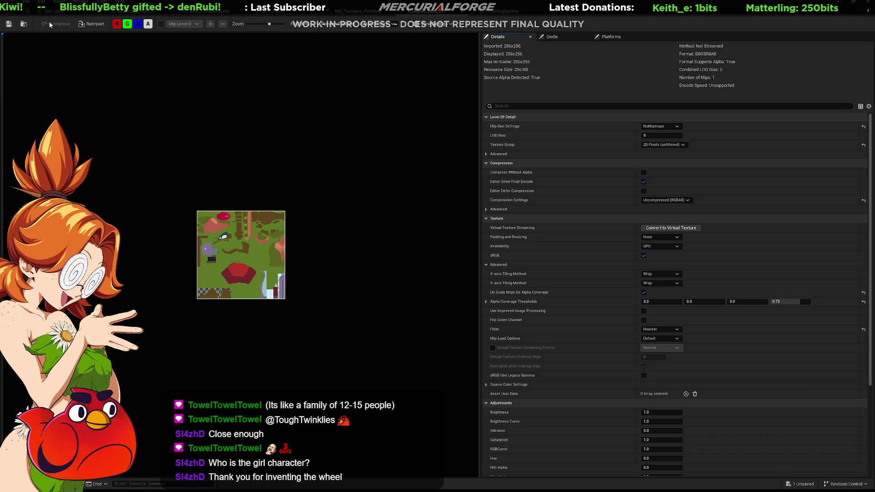
click(33, 16)
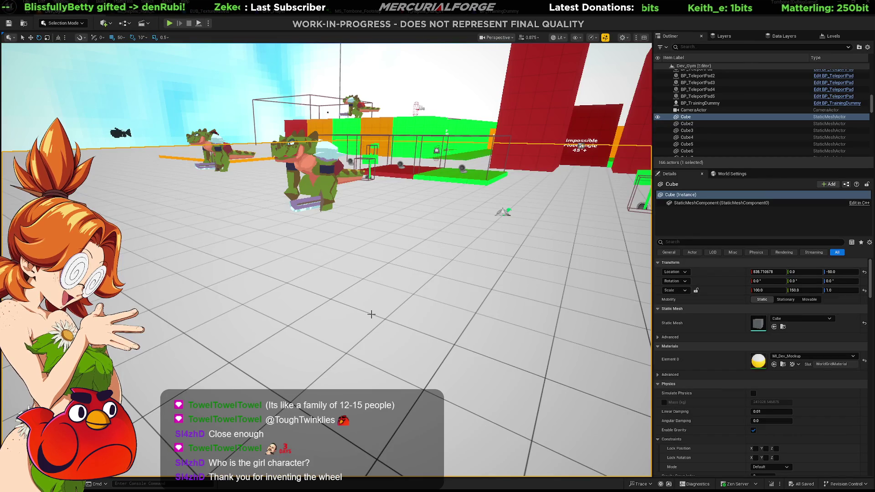
Start Play-In-Editor and run, dash and dive around the lizard enemies.
key(alt+p)
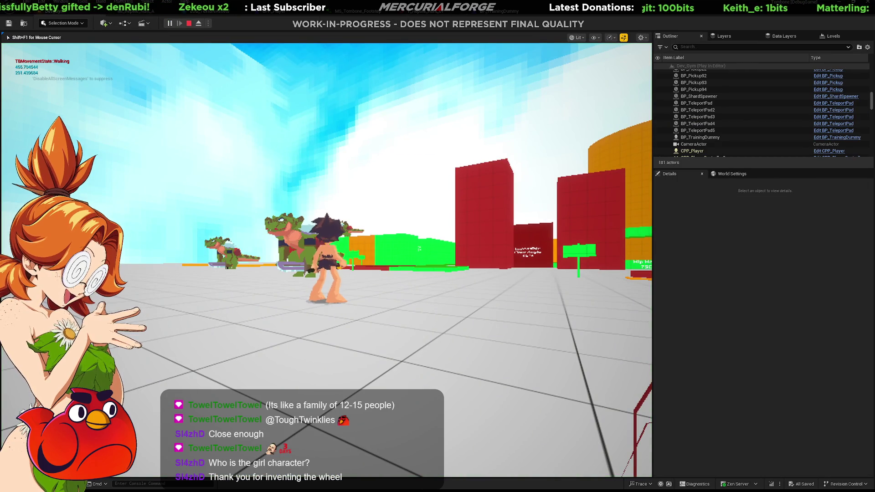
key(w)
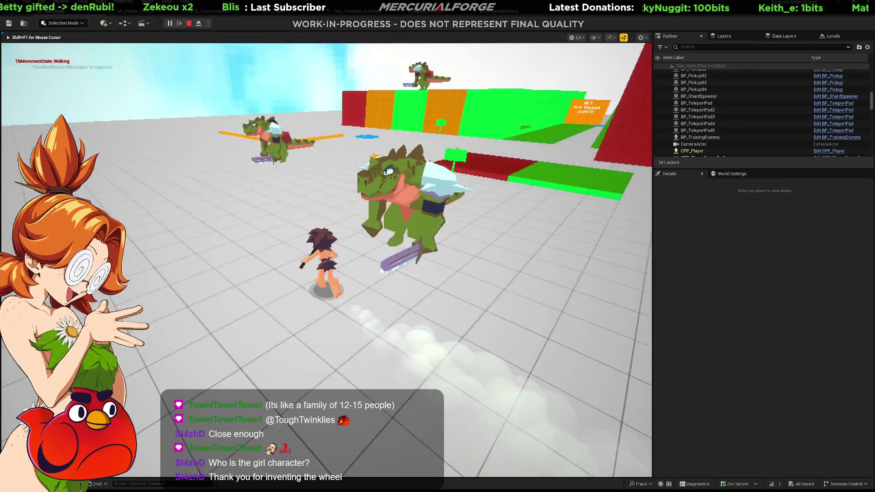
key(d)
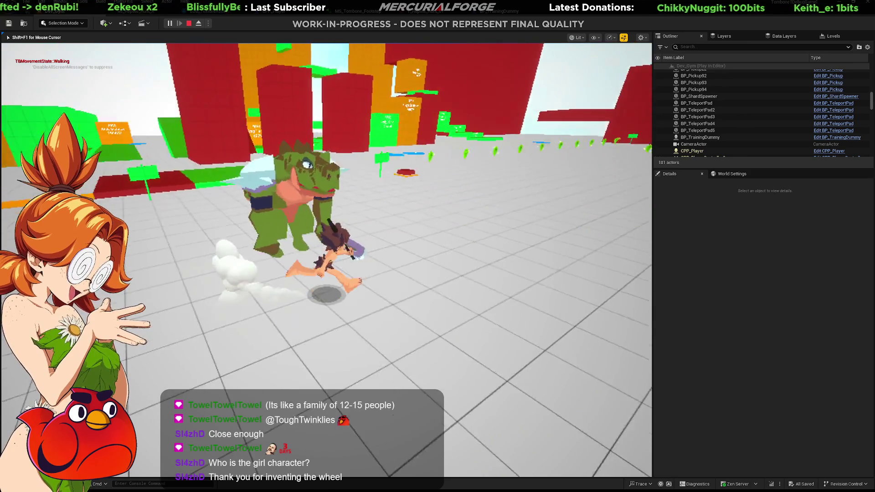
key(w)
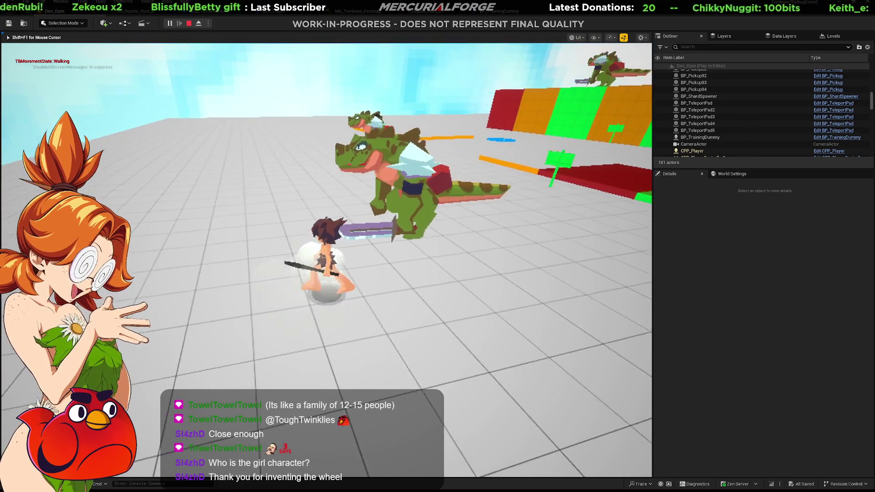
key(a)
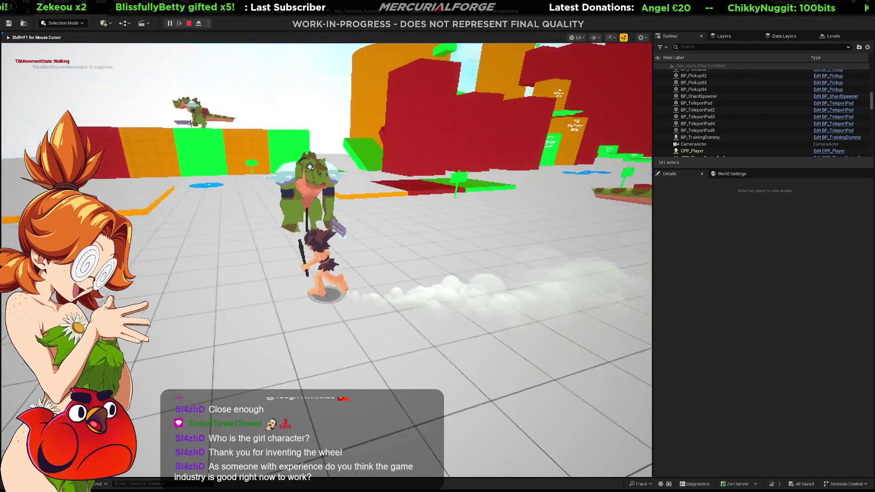
key(d)
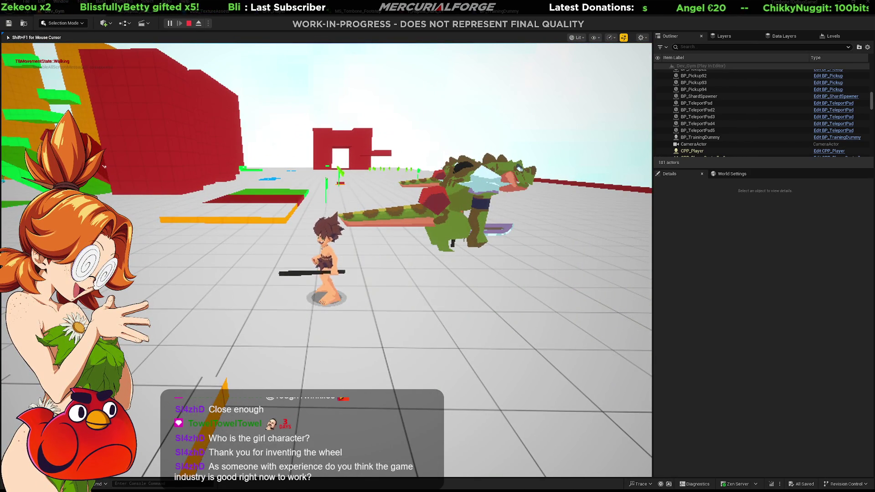
key(w)
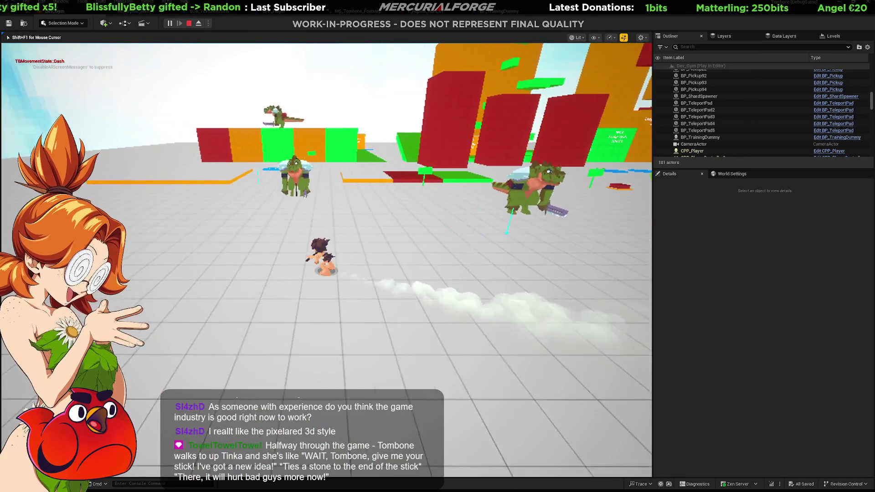
key(w)
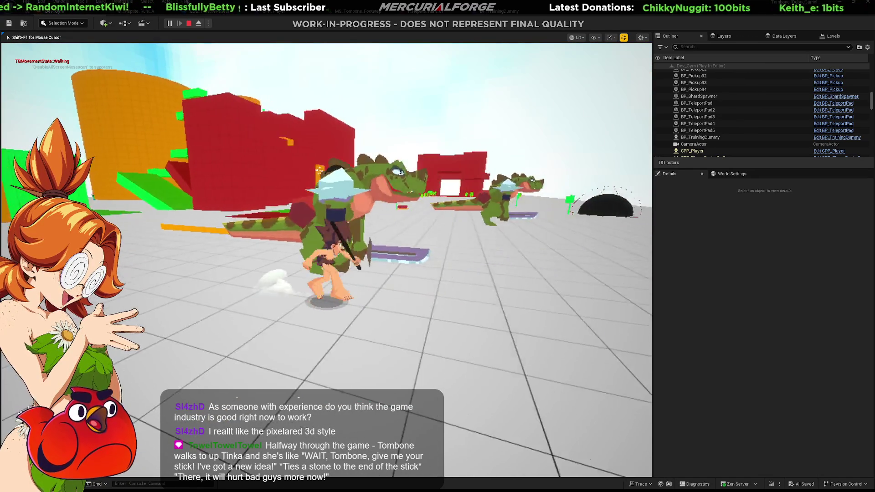
Jump and air-dash toward the towers, then strike the lizard by the wall.
key(space)
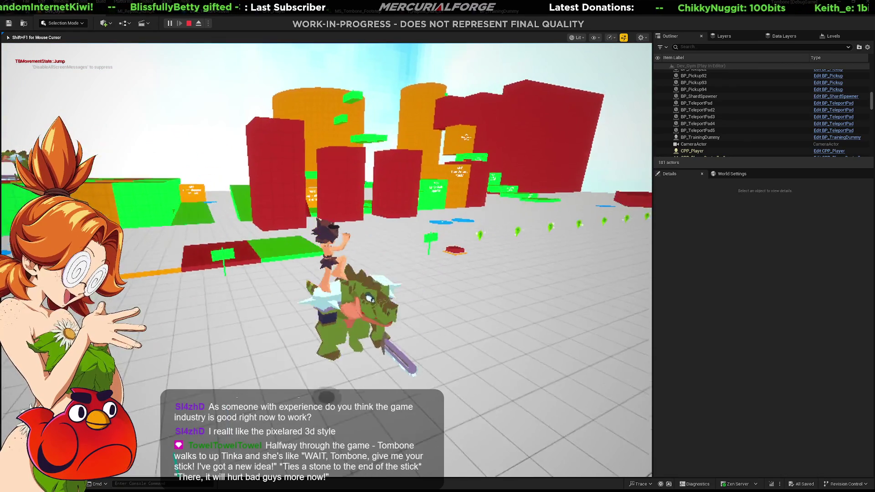
key(shift)
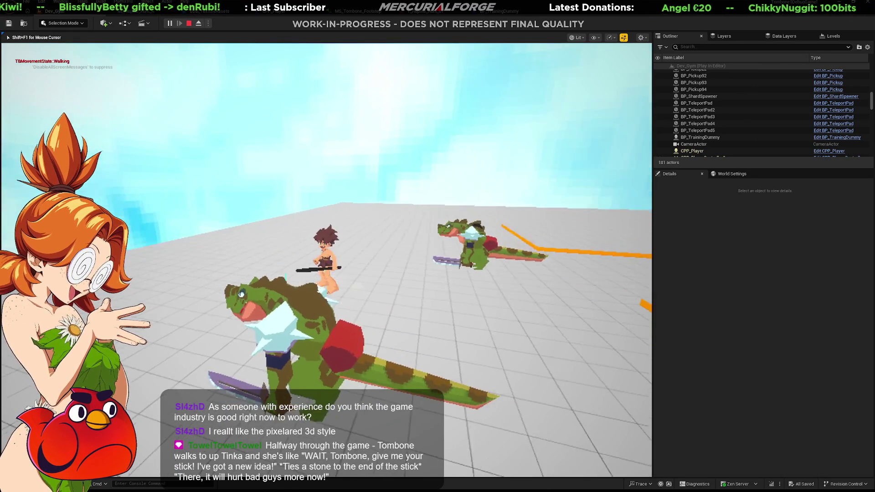
key(space)
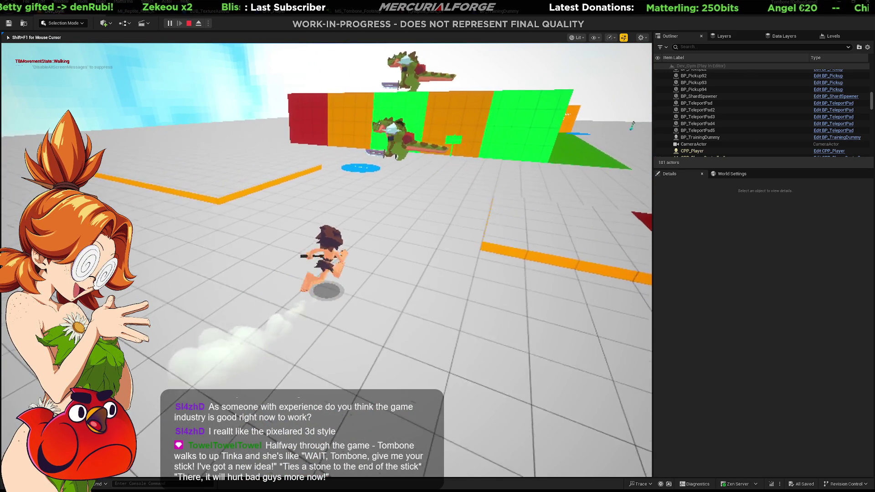
key(w)
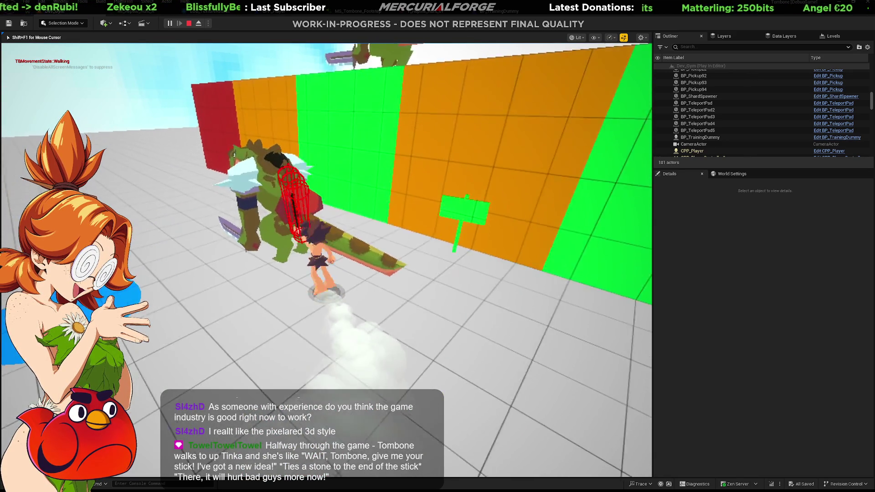
key(w)
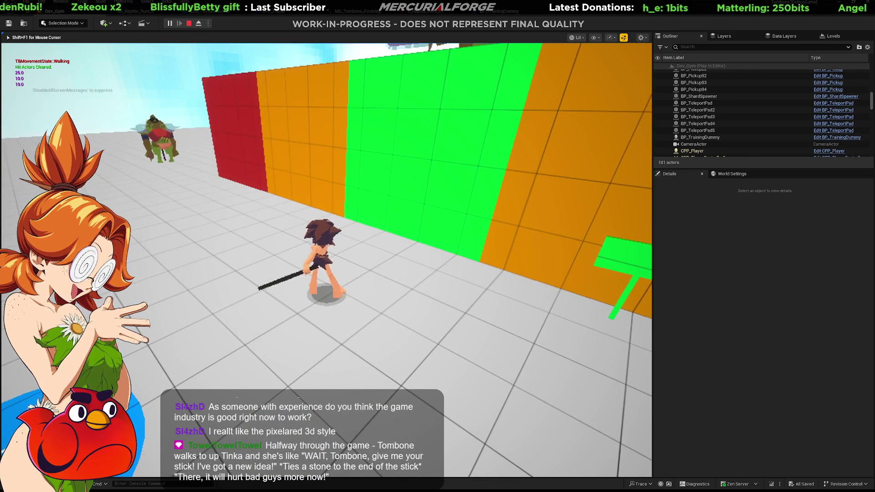
key(shift)
key(w)
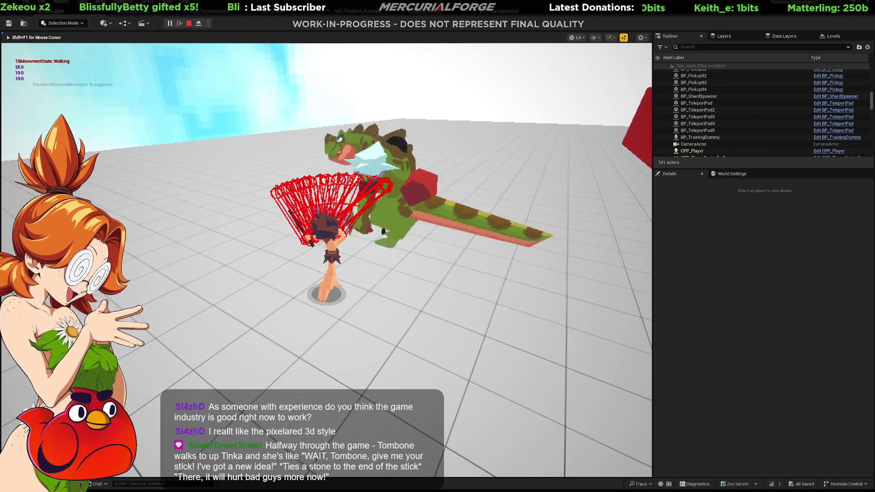
Jump and dive over the green blocks, then grab and jump off the red wall's ledge.
key(w)
key(space)
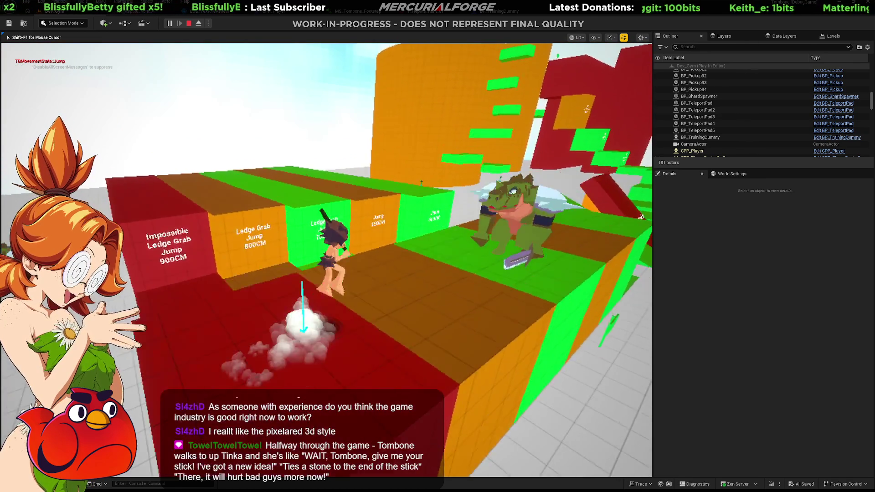
key(w)
key(shift)
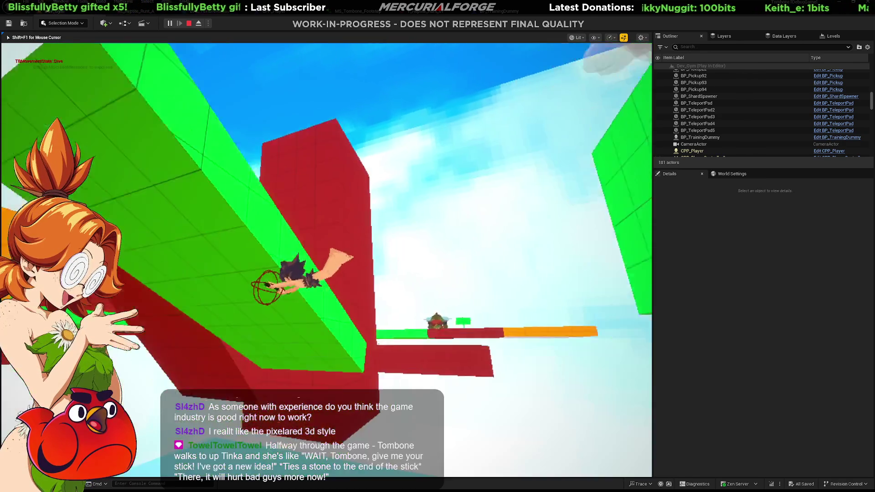
key(w)
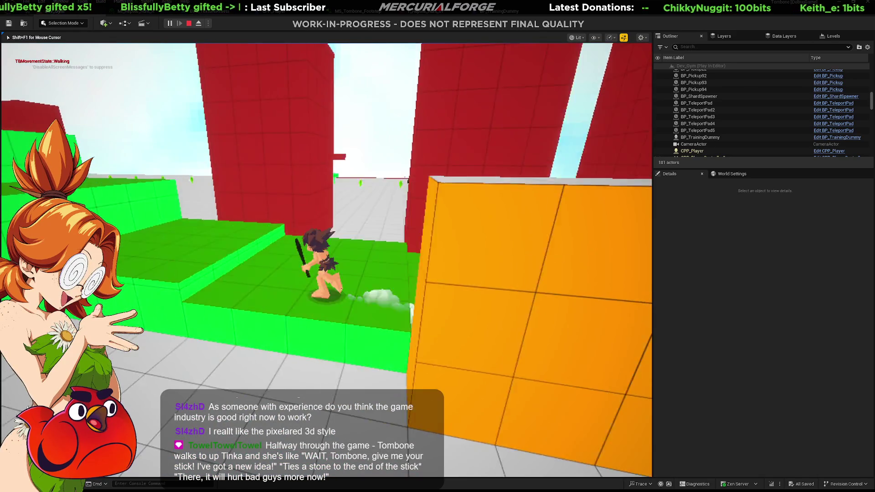
key(space)
key(w)
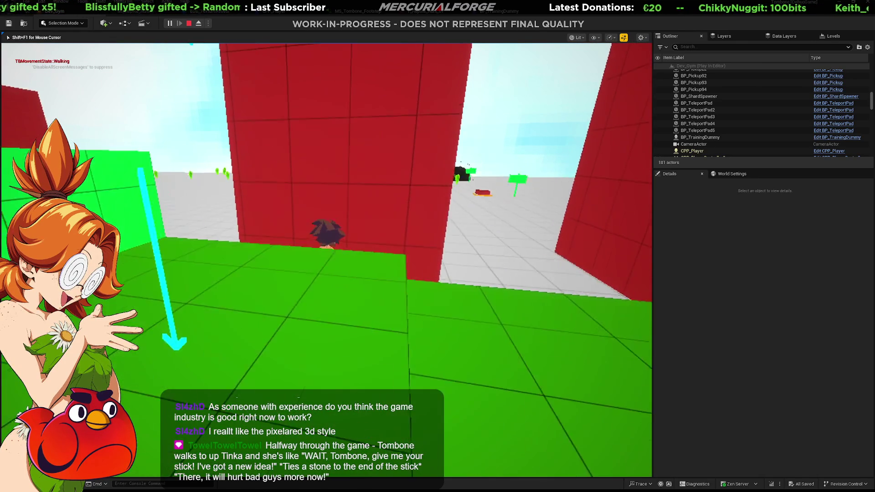
key(space)
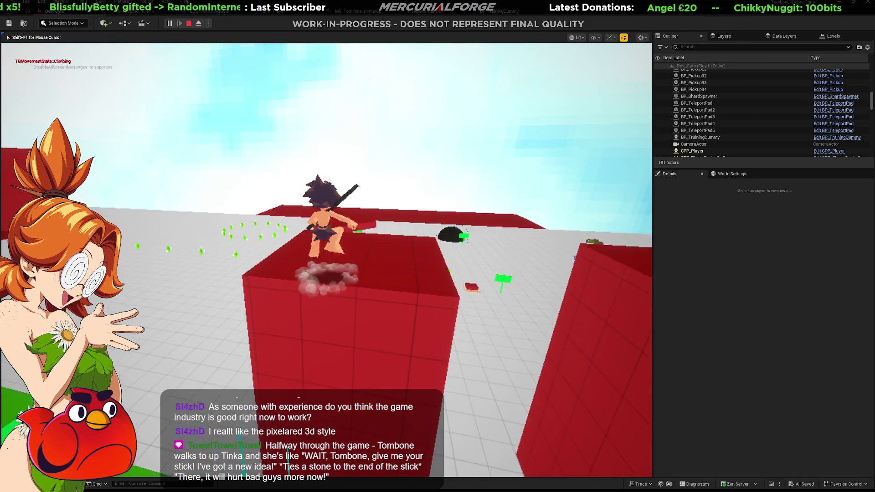
key(space)
Cross the brown platform, jump to the orange pillars and launch off a pillar ledge.
key(w)
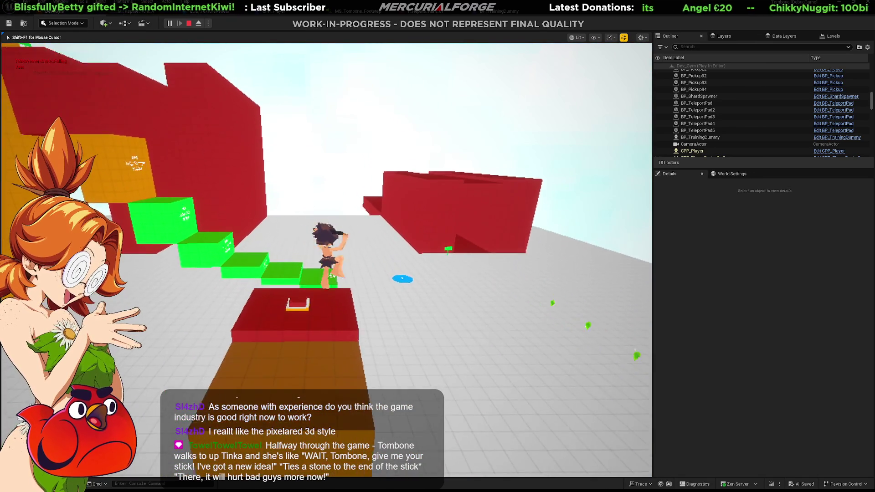
key(w)
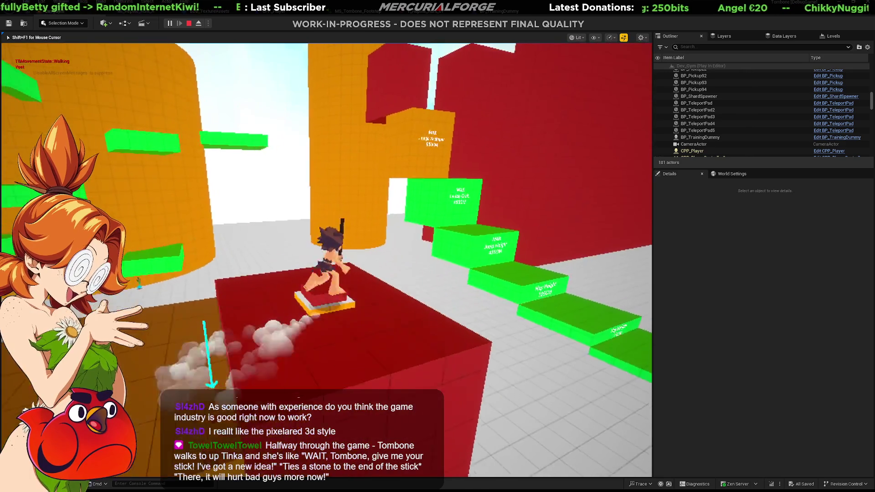
key(space)
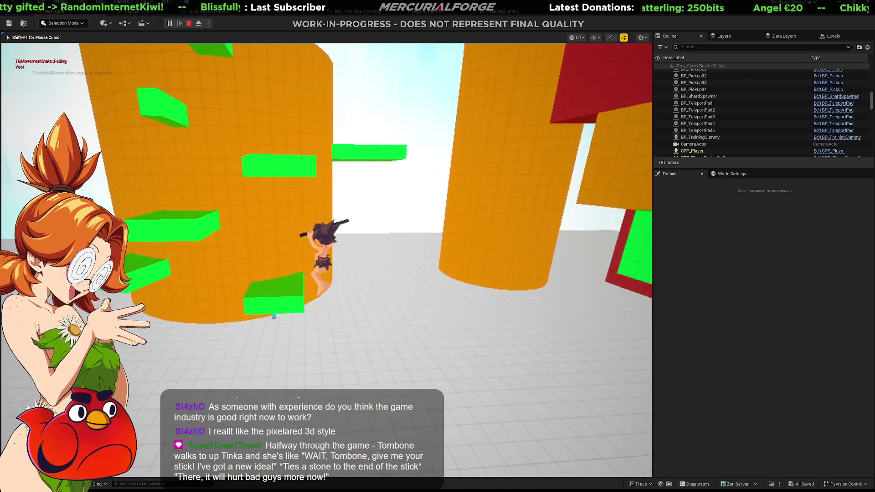
key(w)
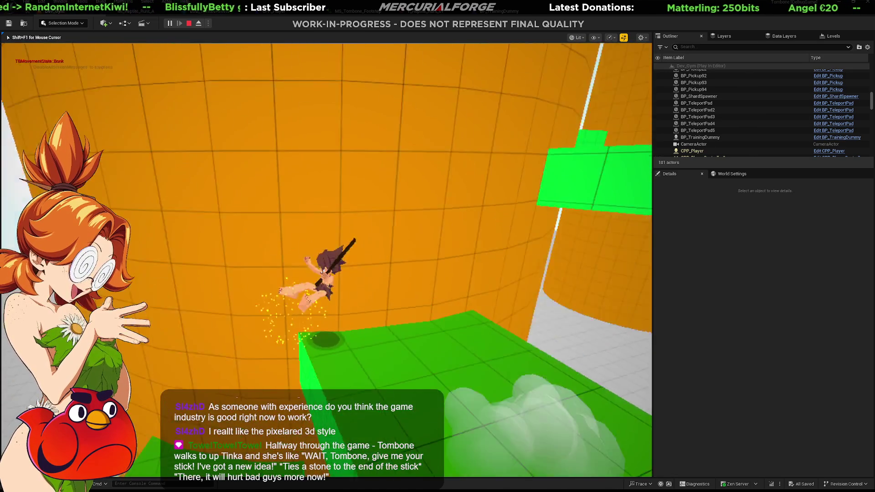
key(w)
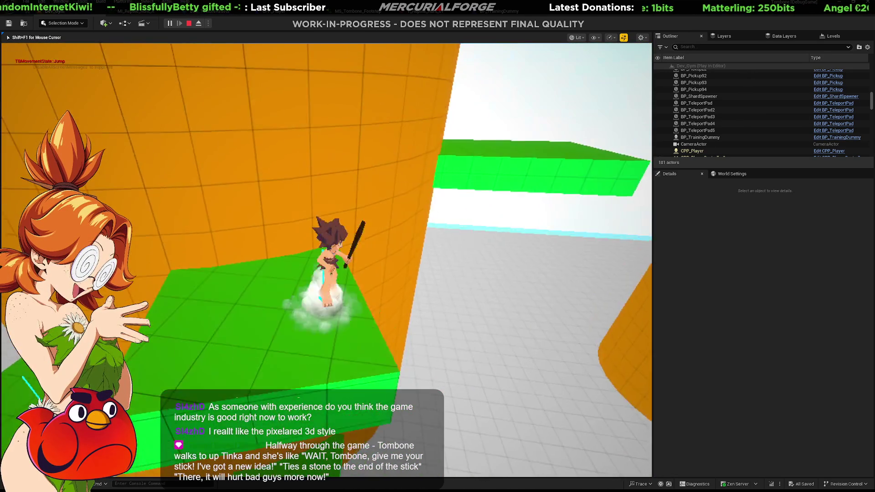
key(space)
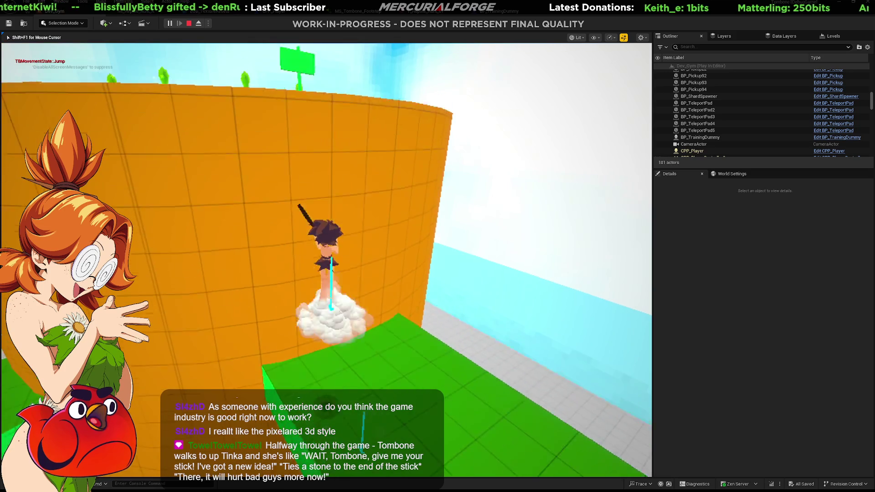
key(space)
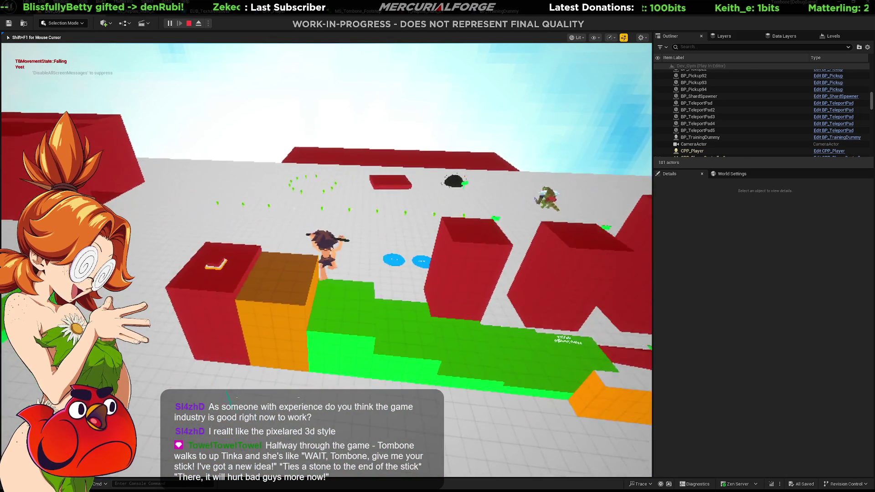
key(w)
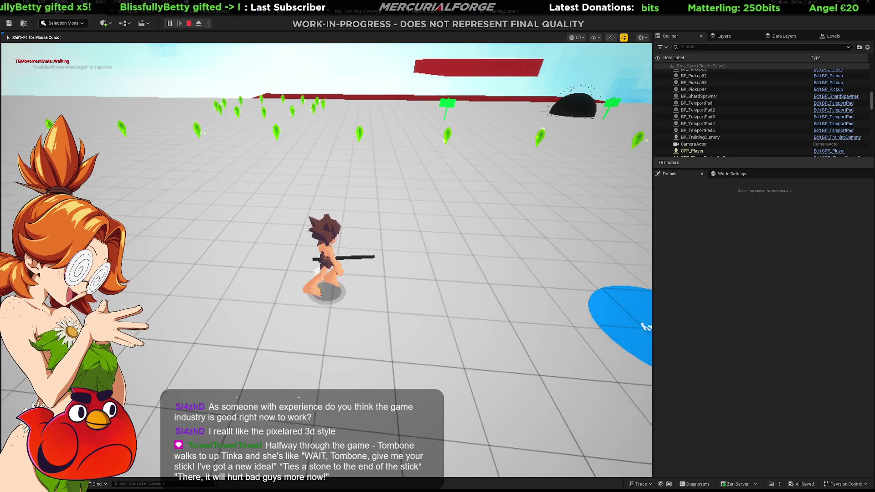
Dive toward the reptile enemy, land beside it, then run toward the red walls.
key(shift)
key(w)
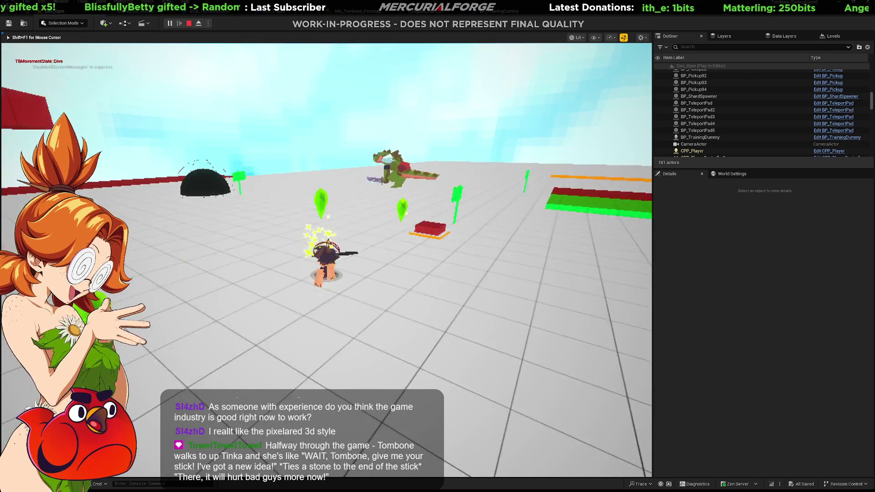
key(s)
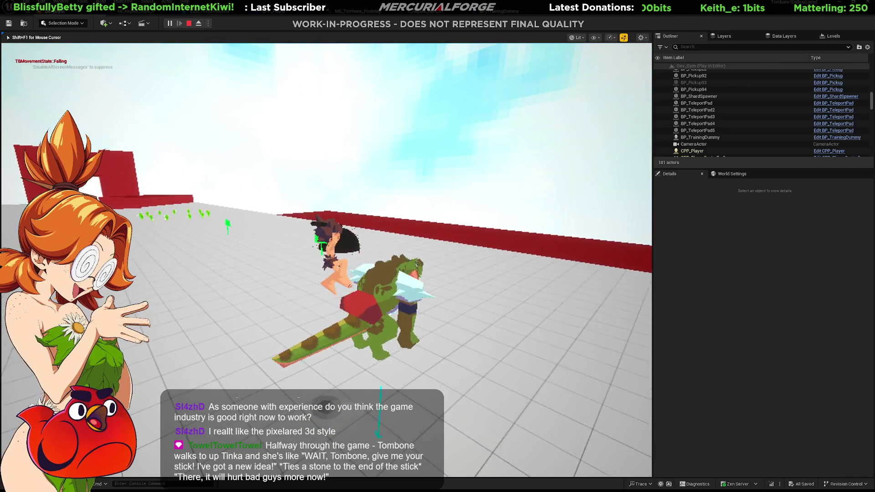
key(s)
key(s)
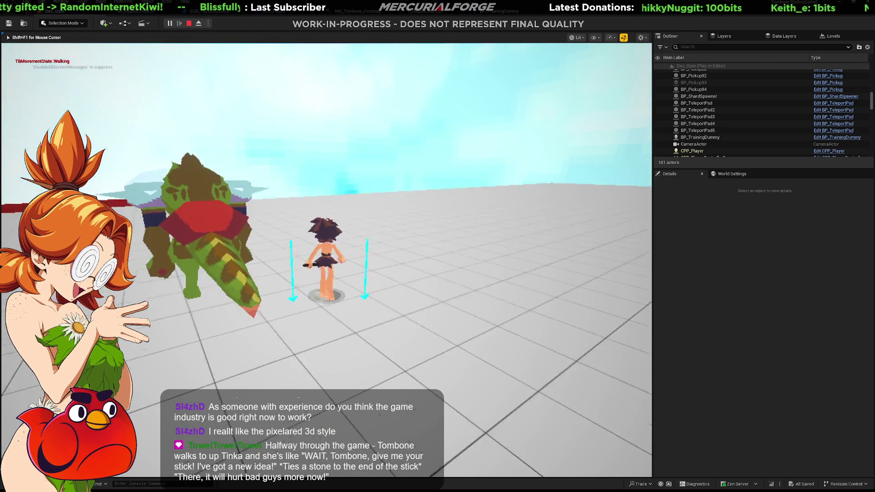
key(w)
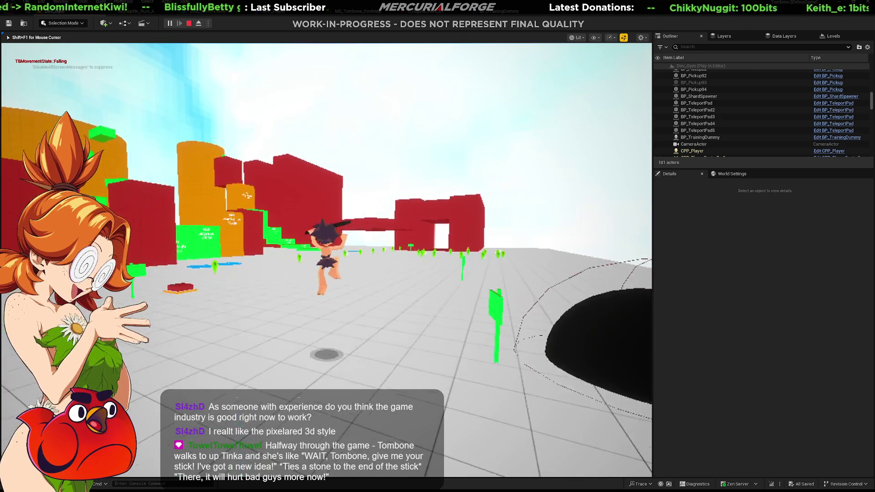
Jump across the red platforms and green ramps, climbing onto the tall red block.
key(w)
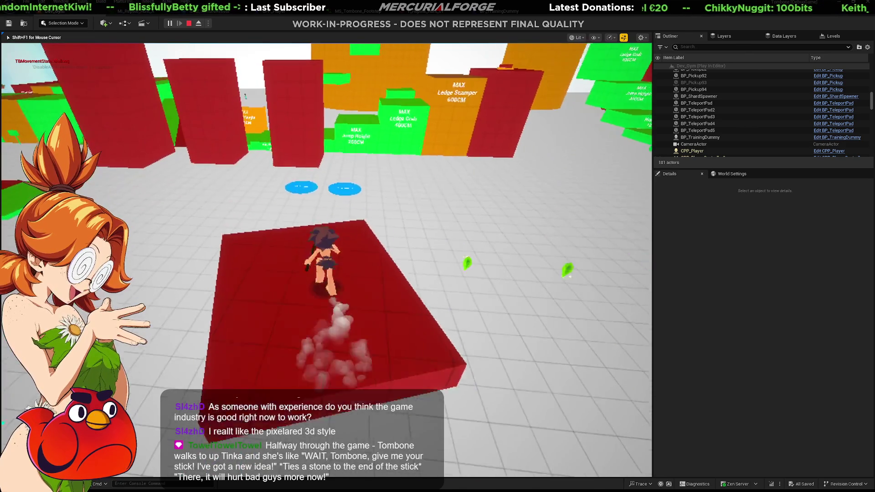
key(space)
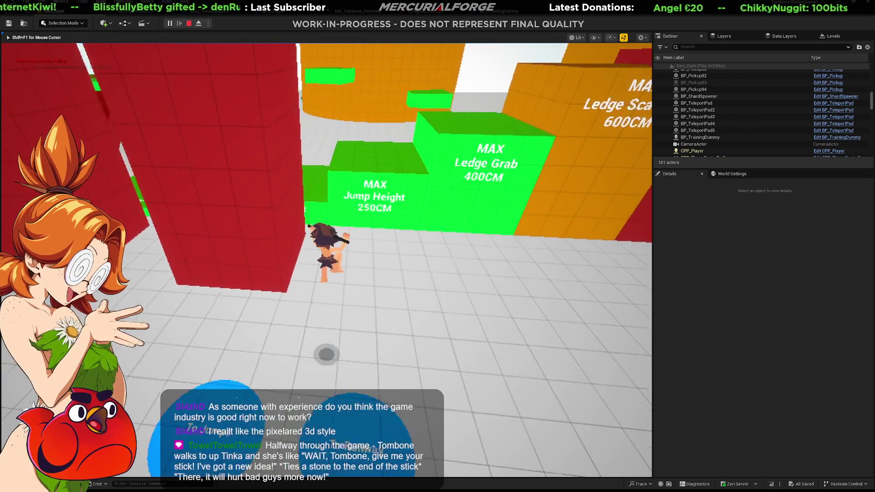
key(w)
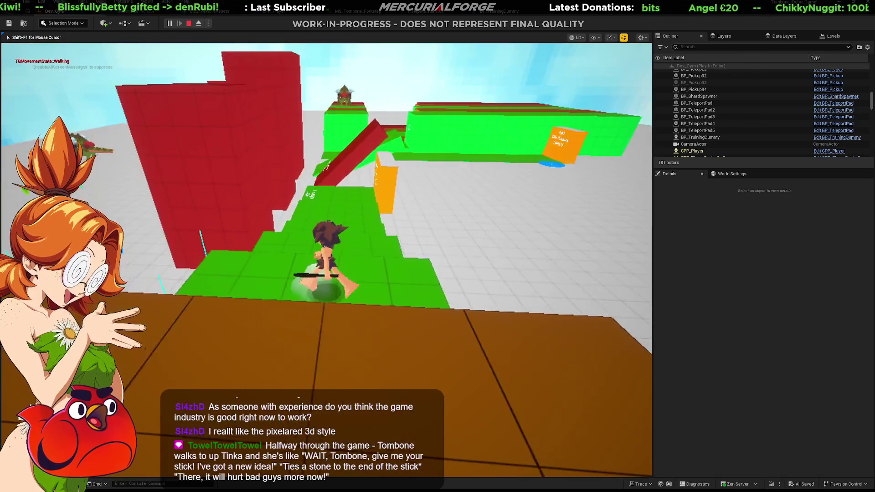
key(space)
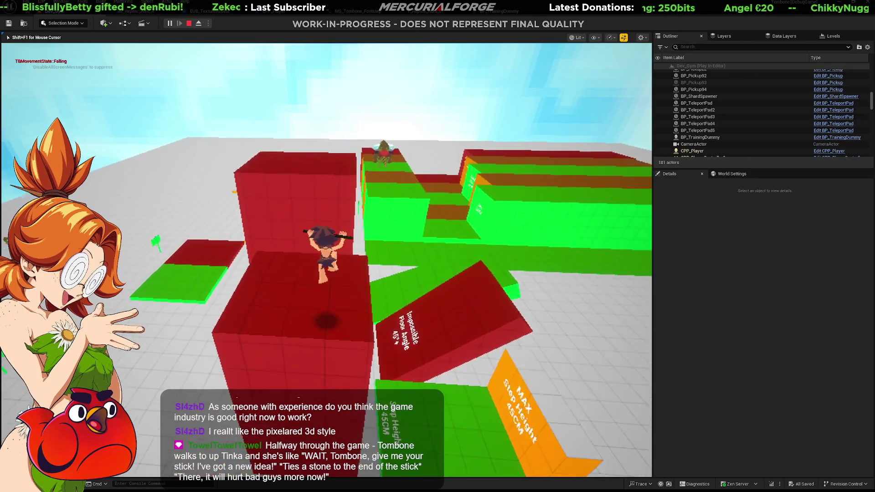
key(w)
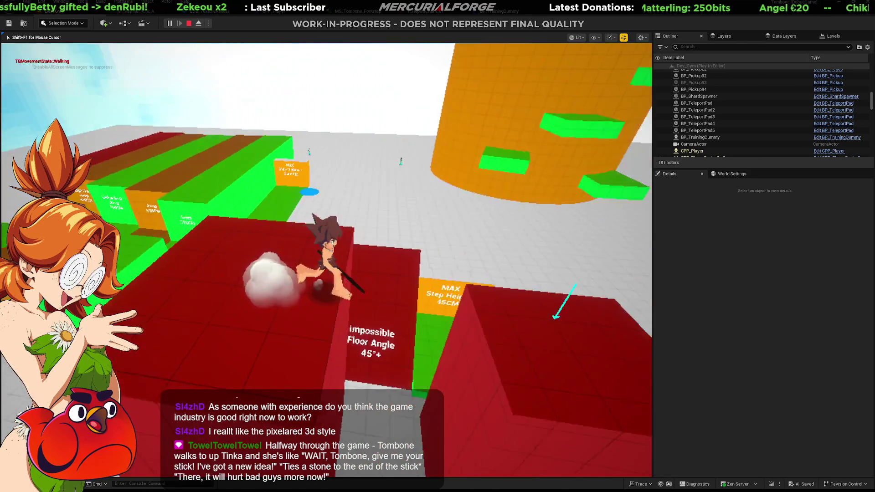
key(w)
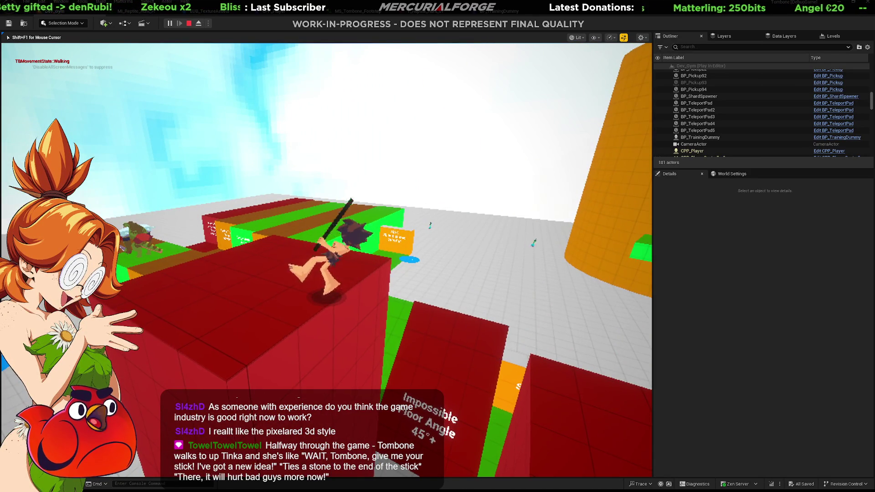
key(space)
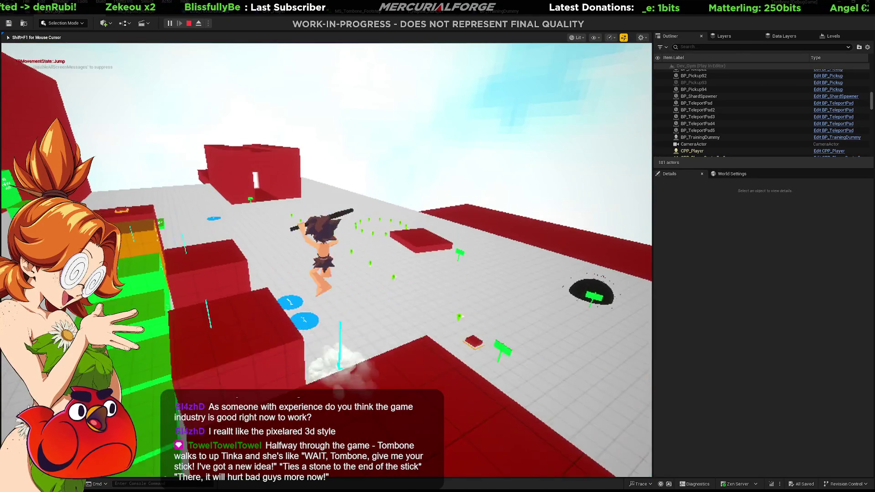
key(w)
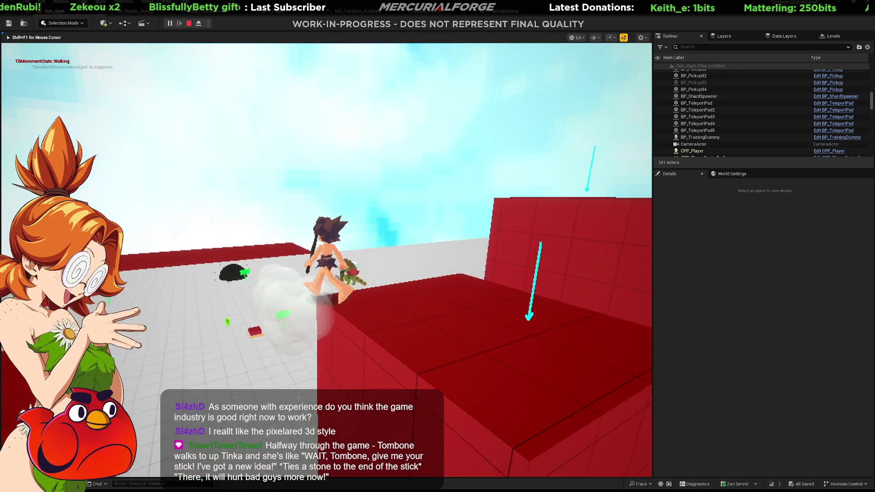
key(w)
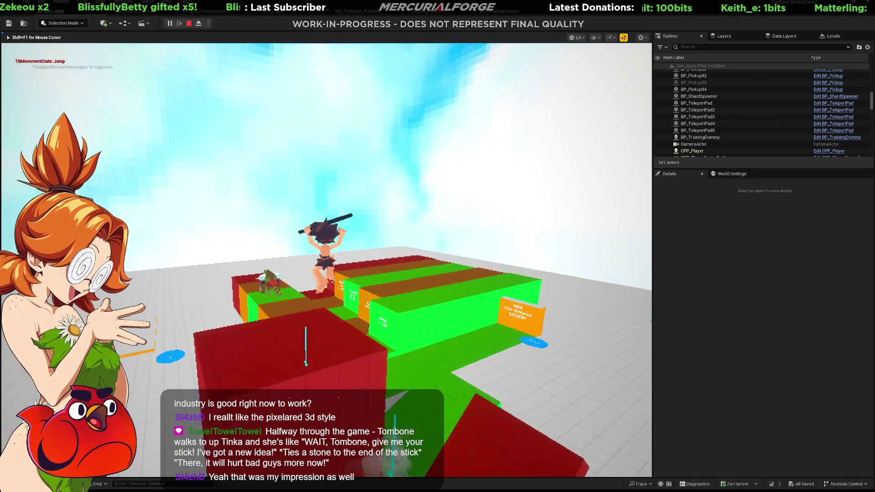
key(w)
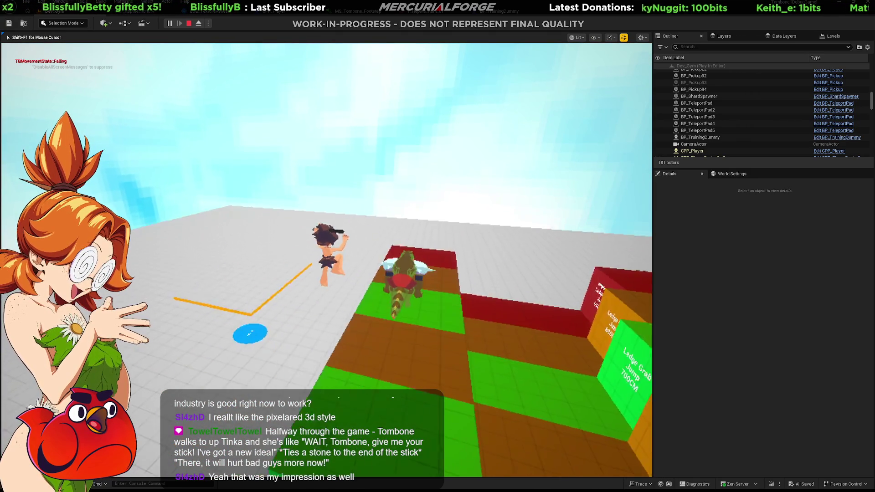
Drop onto the block, dash toward the wall and swing the stick at the reptile.
key(w)
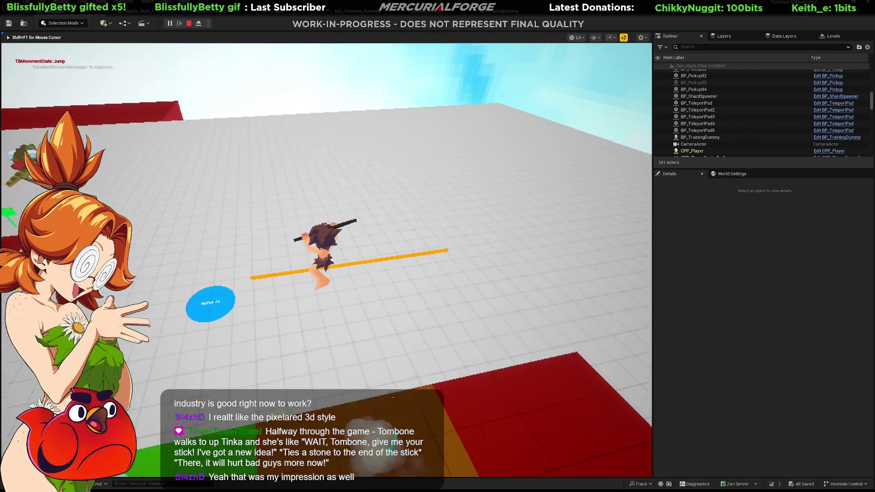
key(w)
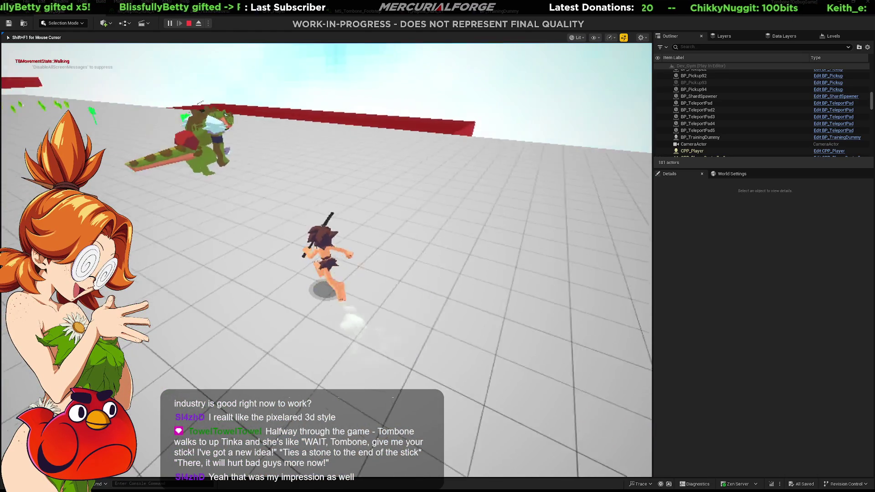
key(w)
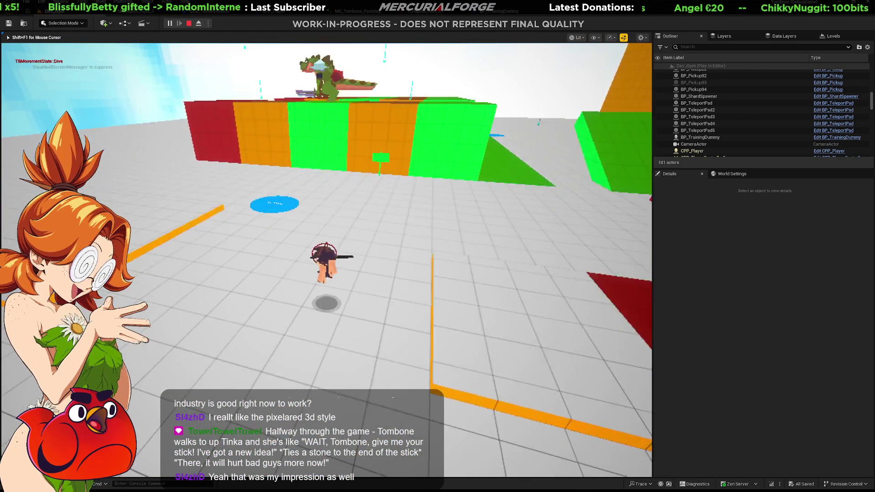
key(shift)
key(w)
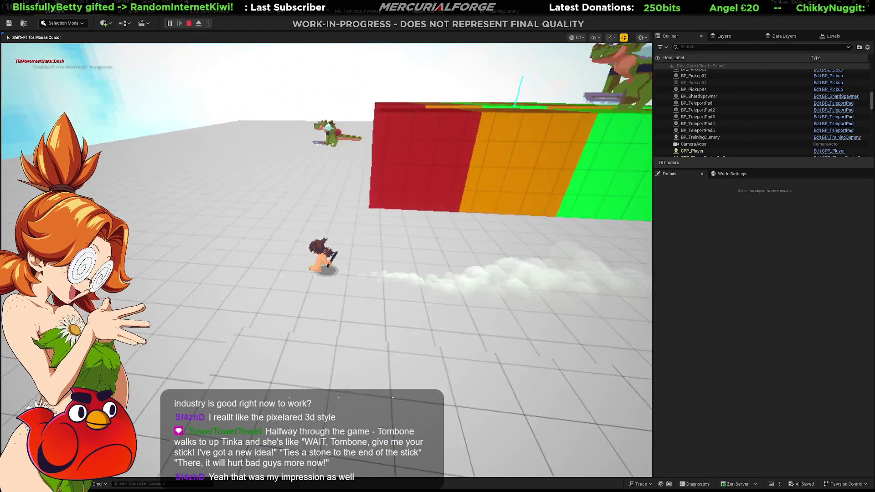
key(w)
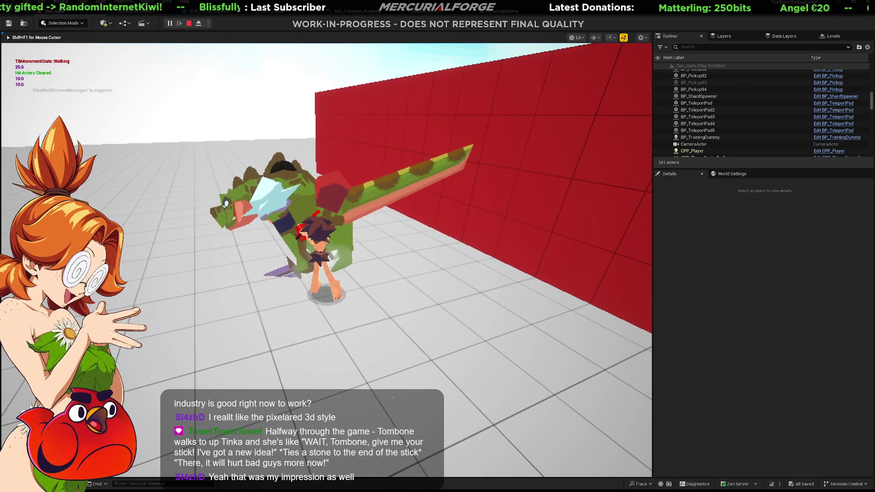
key(w)
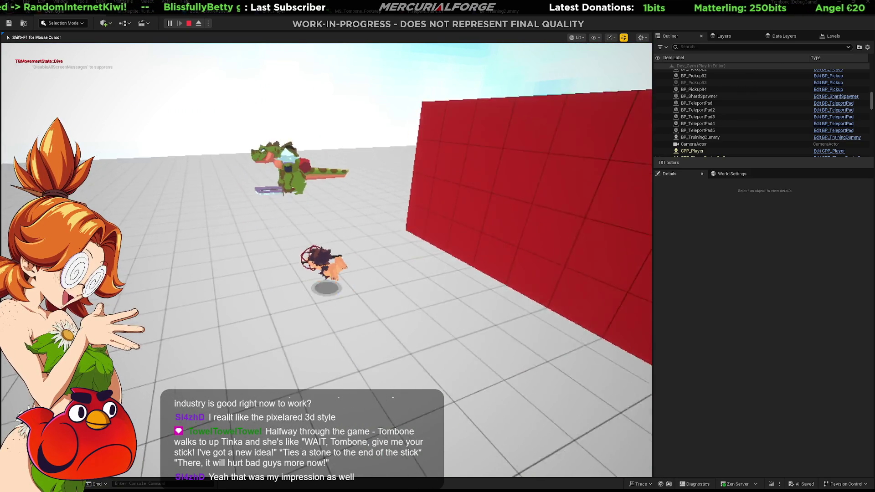
key(w)
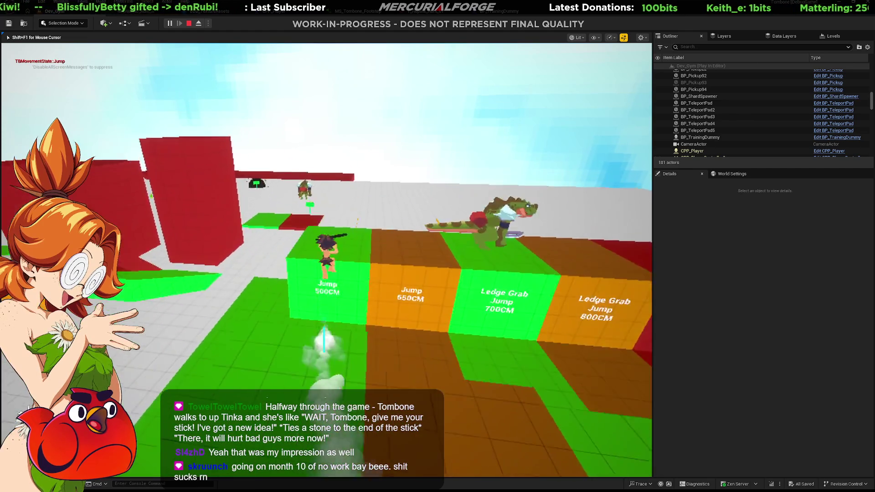
Run onto the grey tiles, jump up the green and red platforms, then stop playing.
key(a)
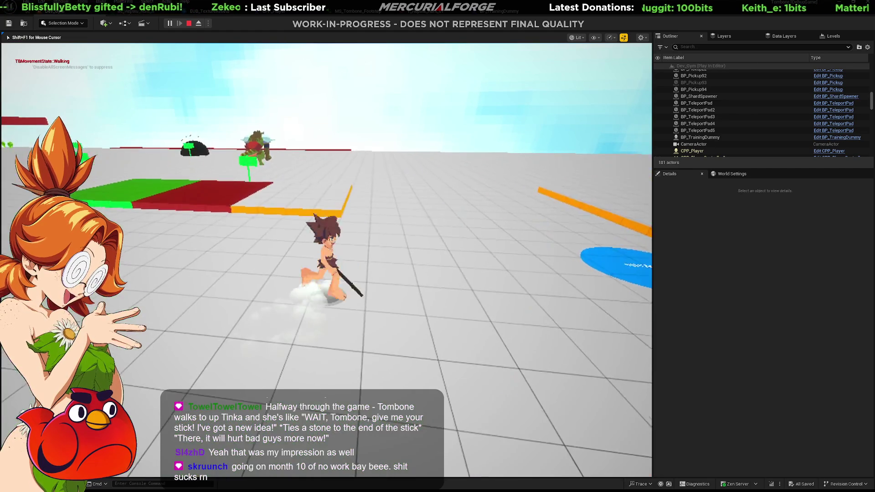
key(w)
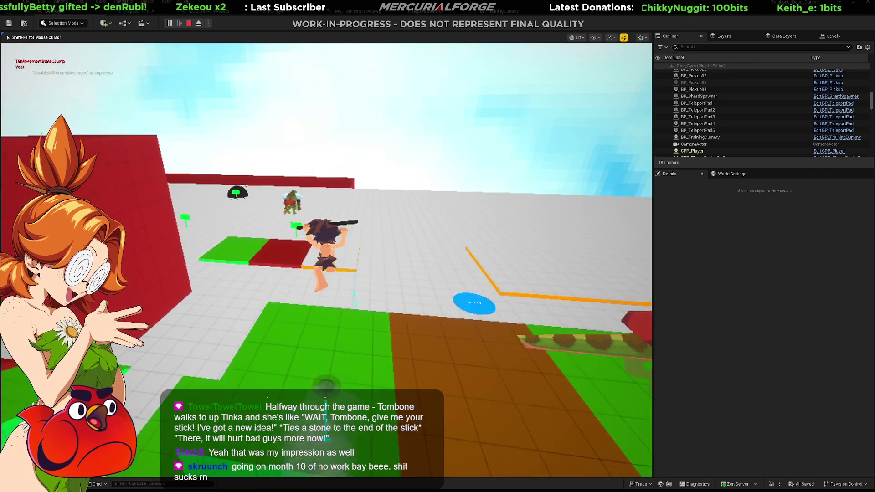
key(shift)
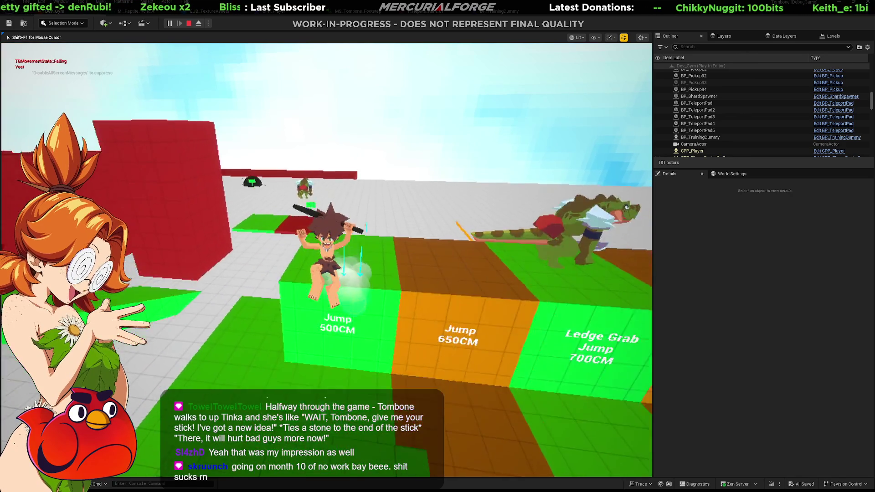
key(space)
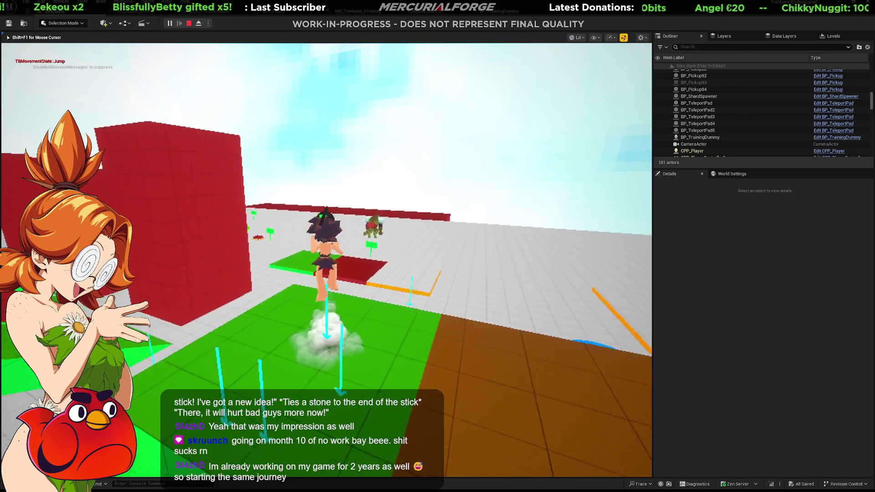
key(space)
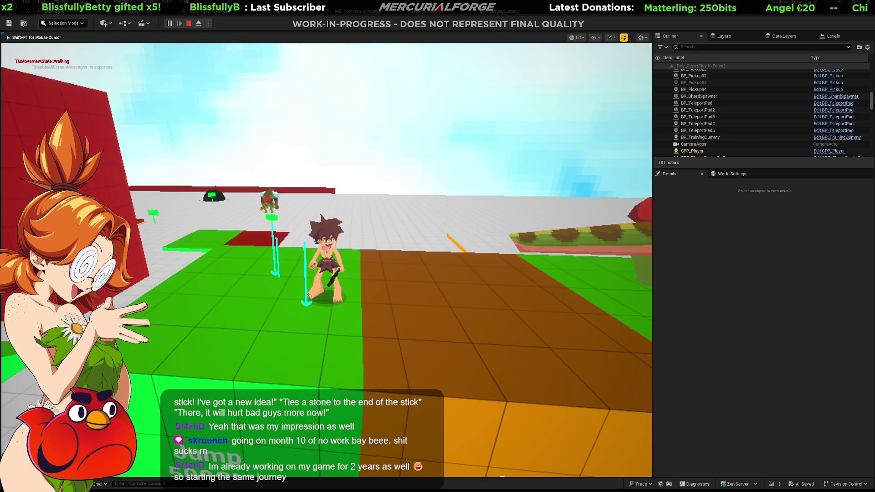
key(Escape)
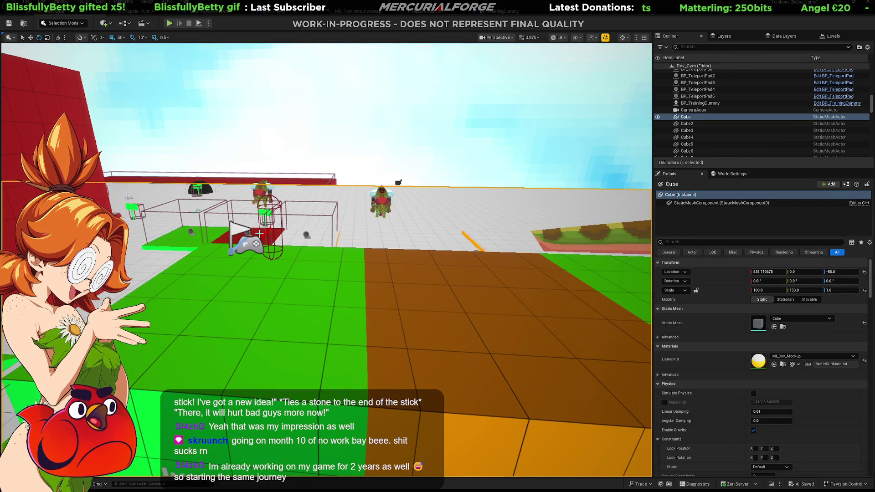
Select the Warp_Jumps point and the green floor cube Cube21, then start a new play-test.
click(266, 218)
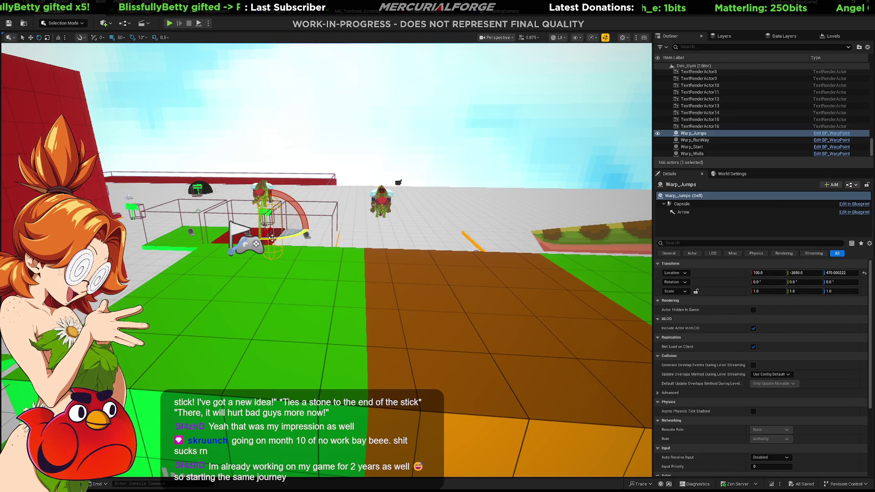
click(269, 265)
key(alt+p)
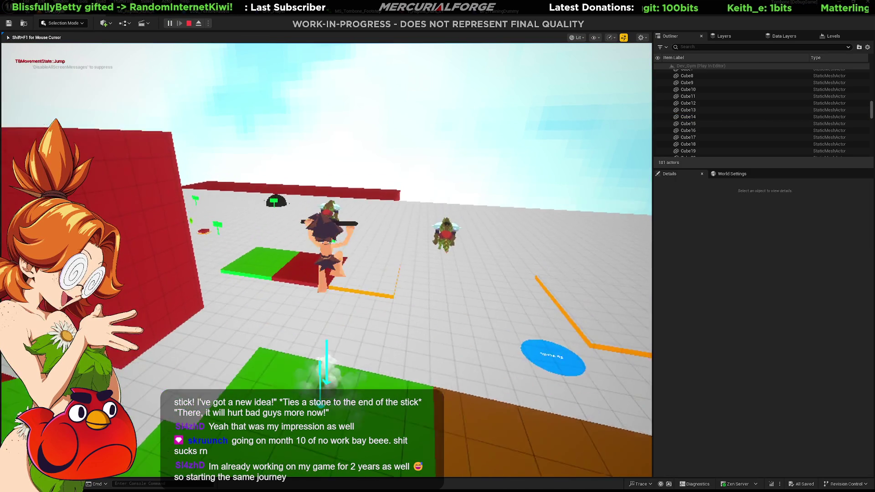
Jump, dash and dive over the jump boxes toward the Ledge Grab boxes.
key(space)
key(space)
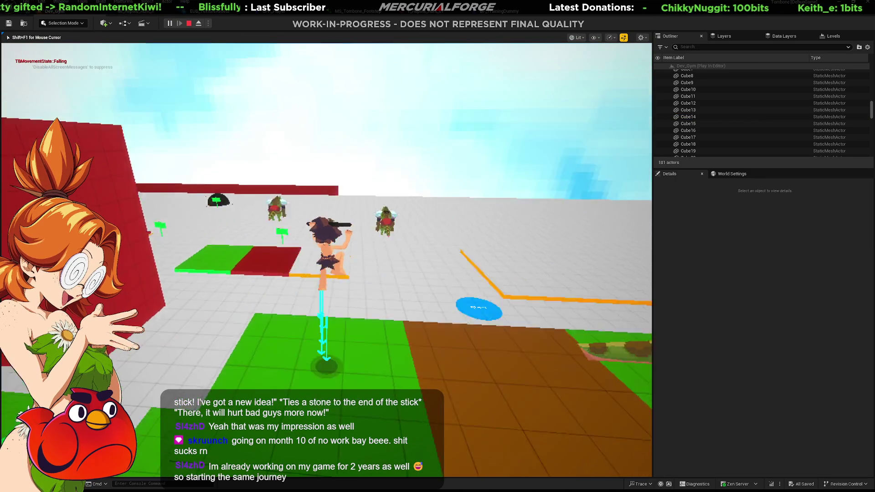
key(shift)
key(space)
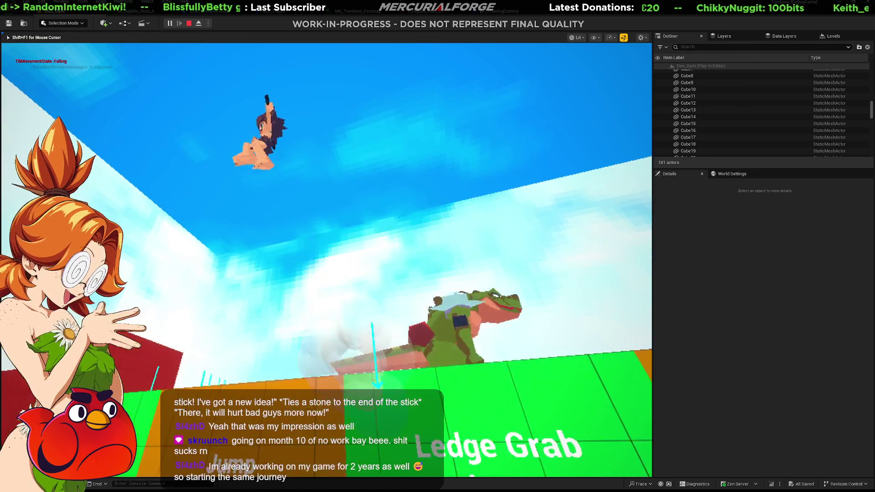
key(shift)
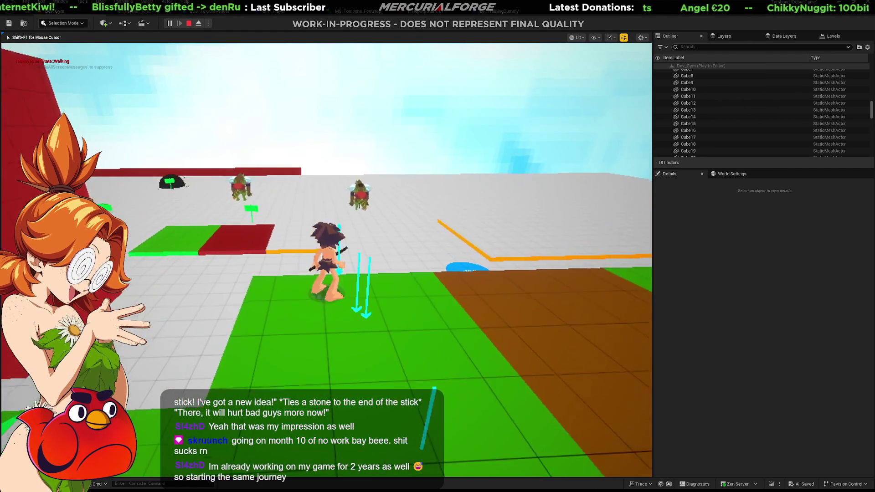
key(space)
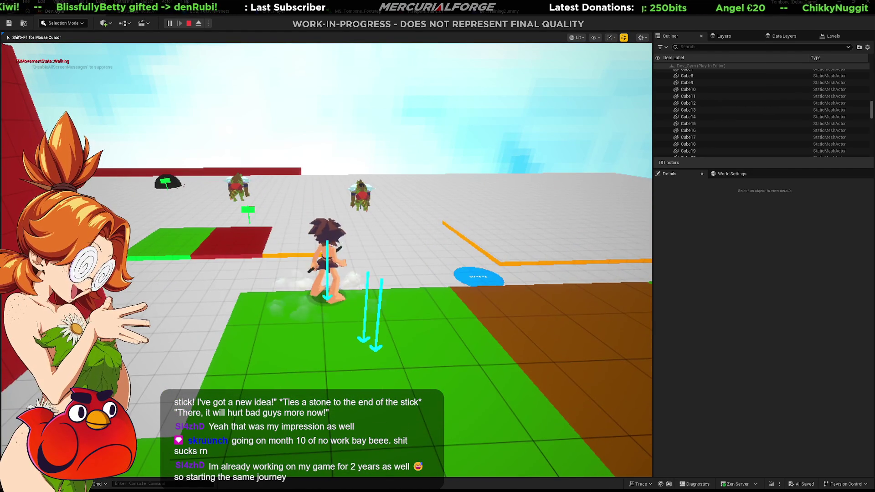
key(shift)
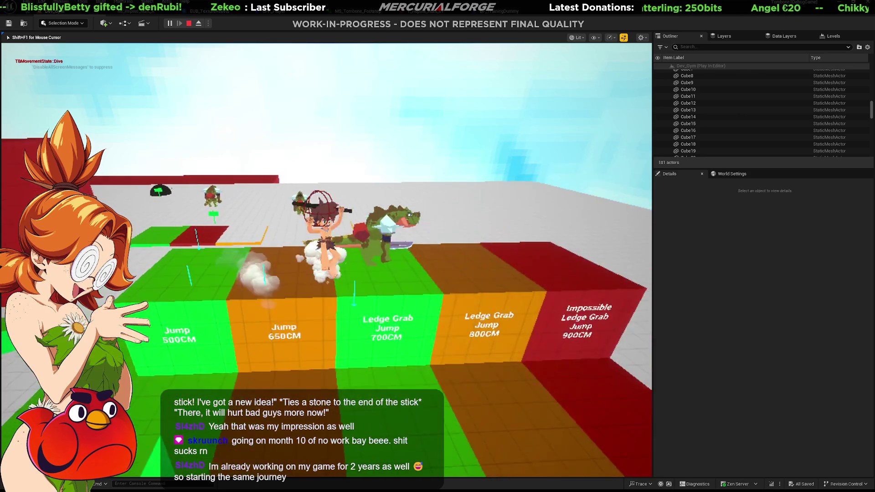
key(shift)
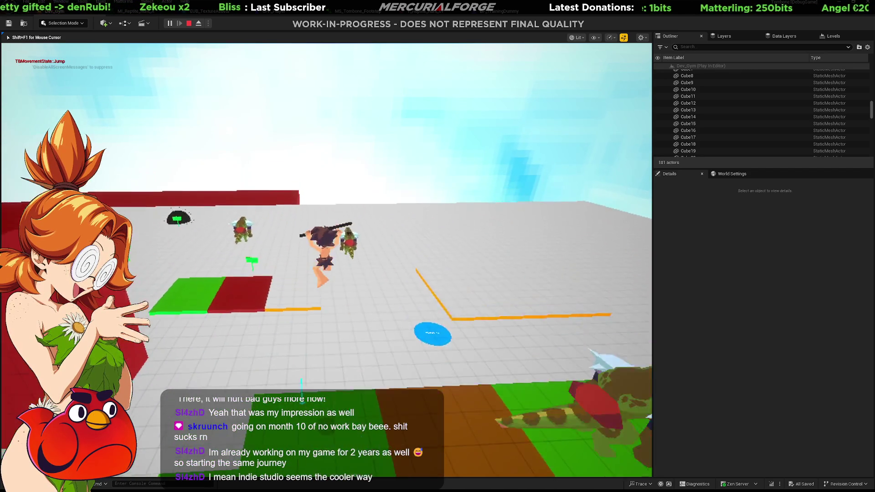
Run onto the jump boxes, jump repeatedly and turn around on the green floor.
key(s)
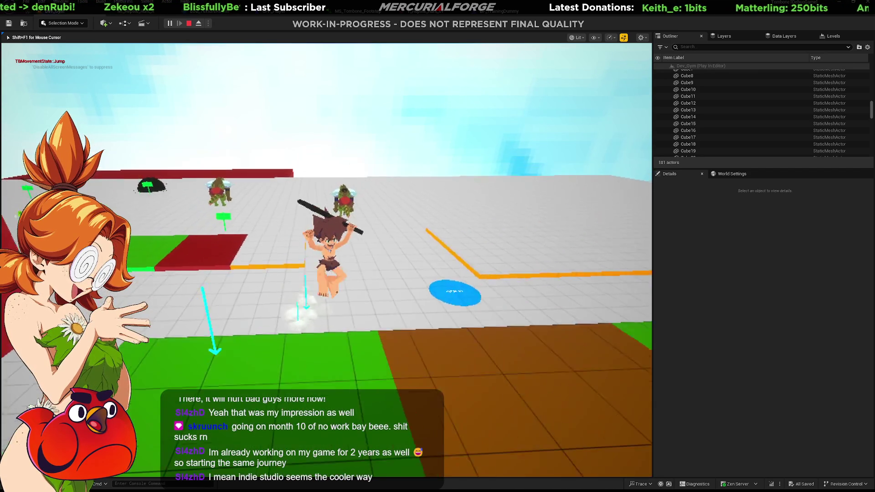
key(space)
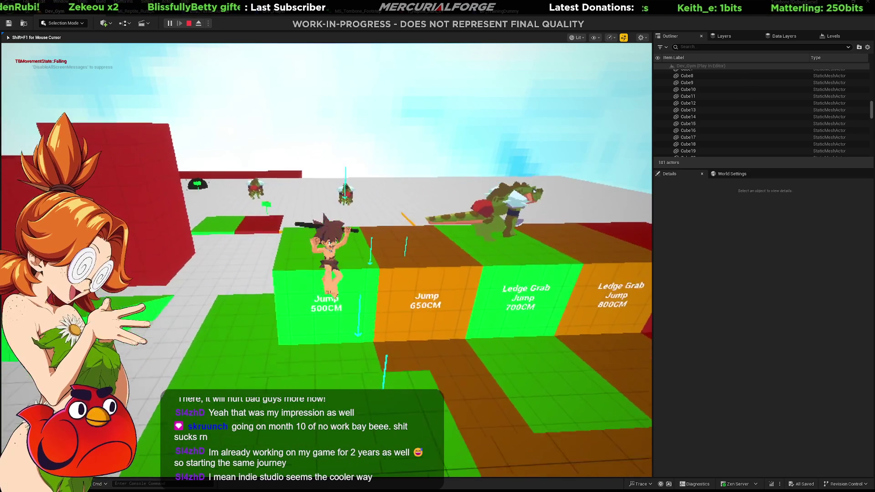
key(space)
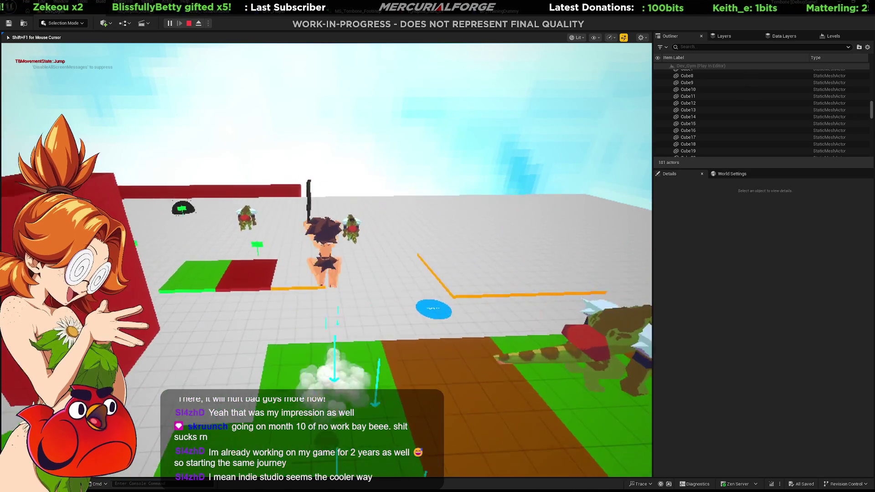
key(s)
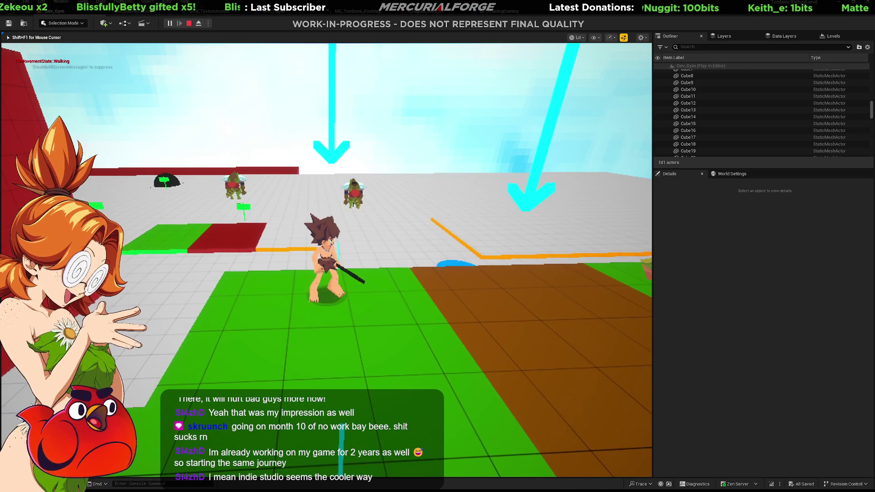
key(w)
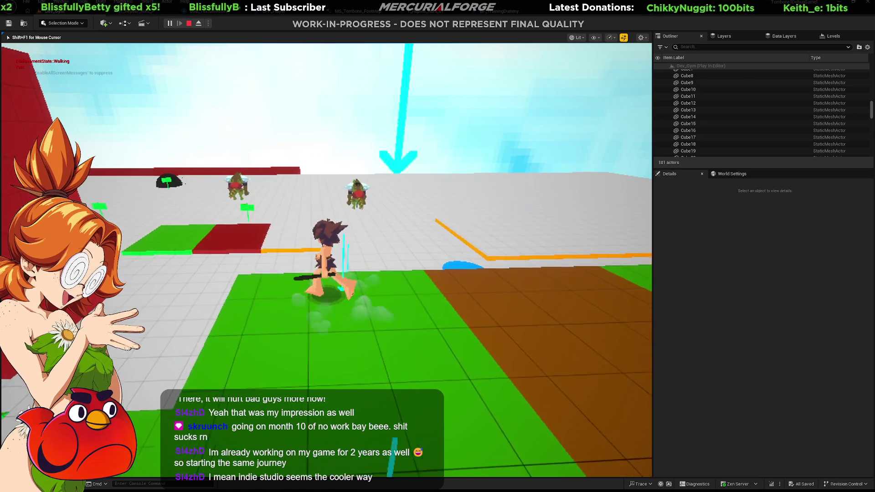
key(space)
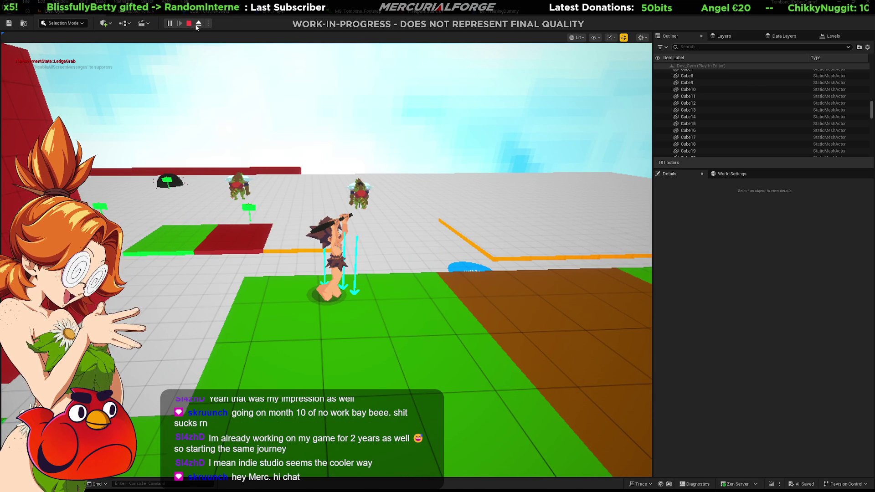
Eject to the free editor camera and search the Outliner for START actors.
click(199, 24)
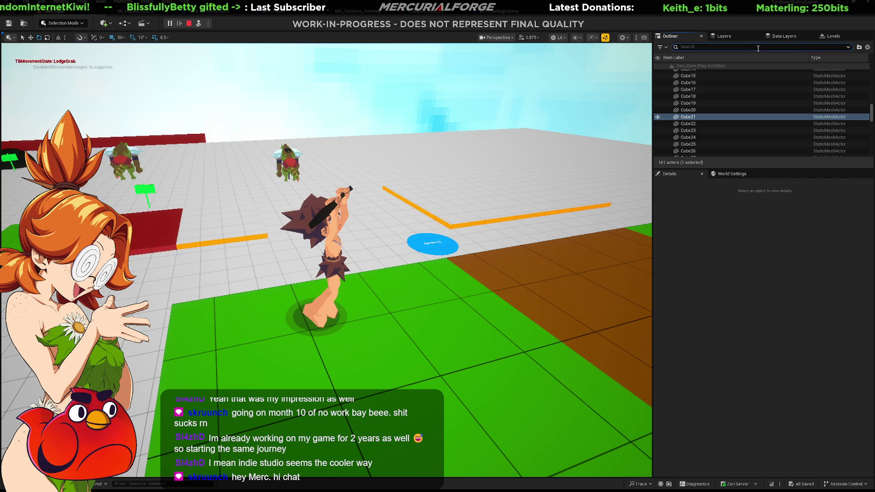
click(757, 47)
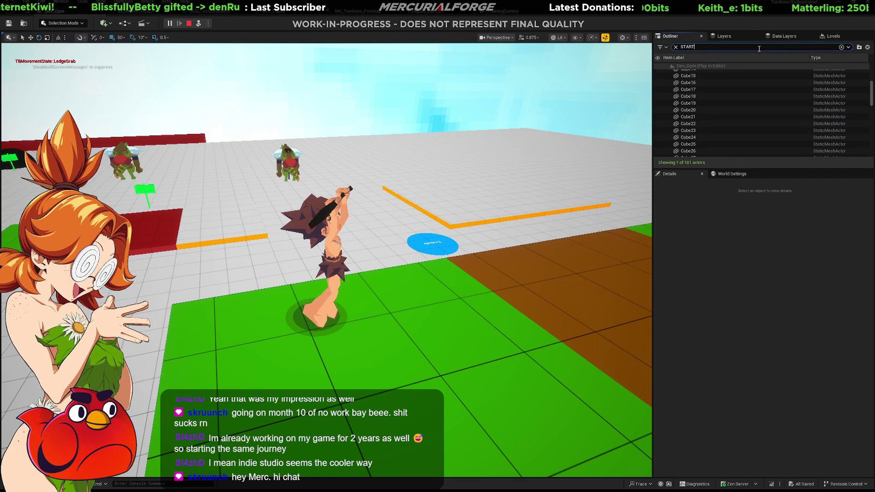
text(START)
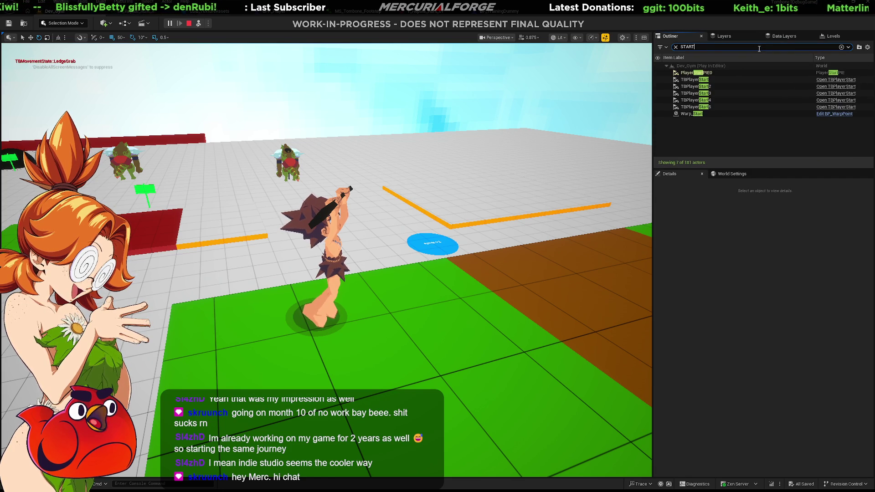
click(723, 77)
key(Down)
key(Down)
key(Down)
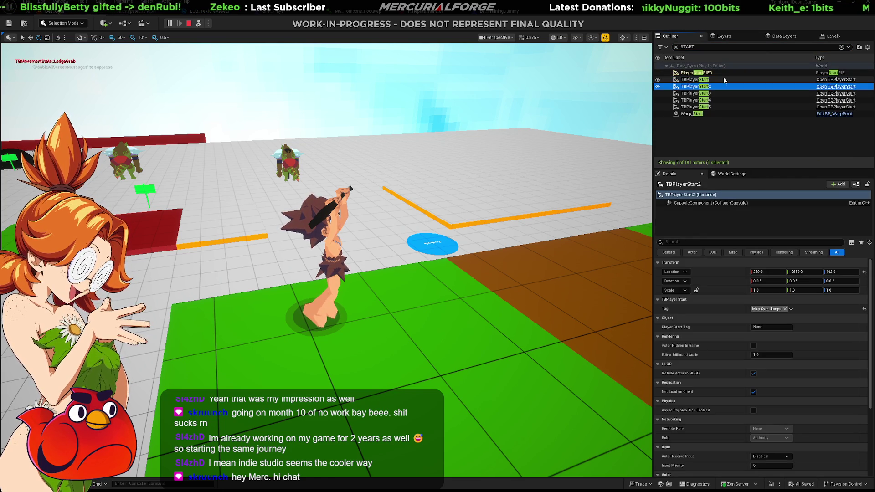
key(Up)
key(Up)
key(Up)
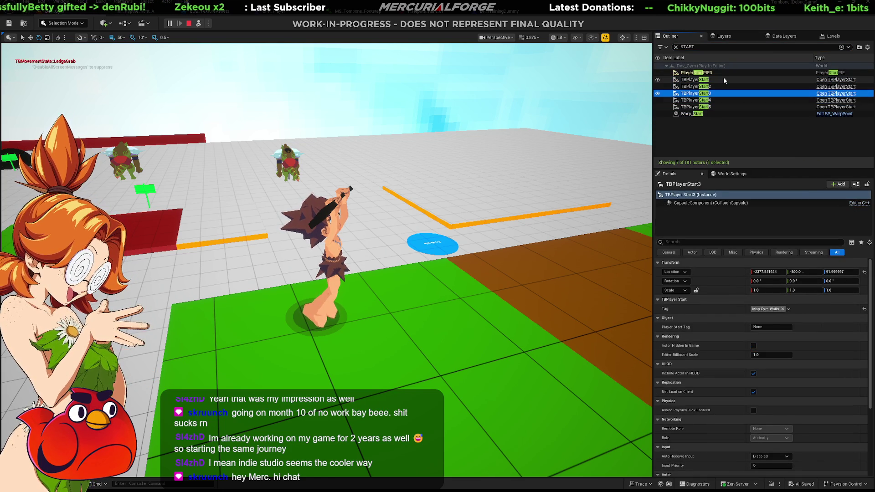
Filter the Outliner by WARP and select the Warp_Jumps warp point.
click(709, 48)
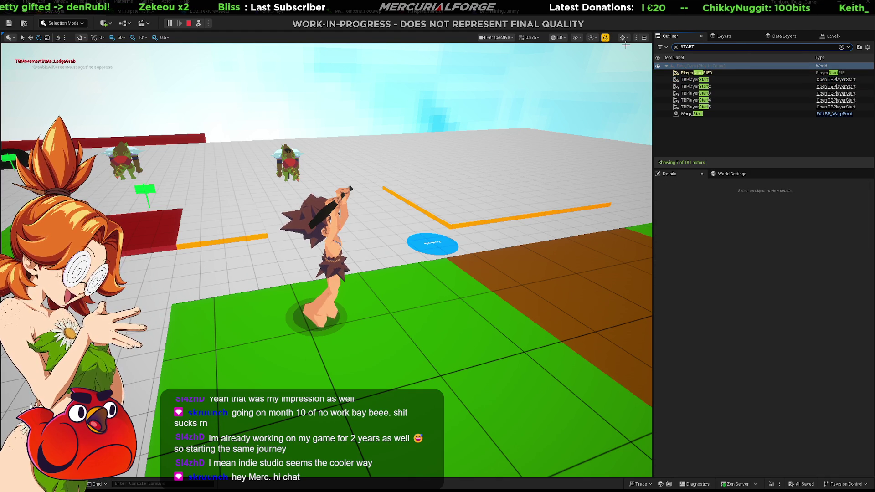
text(WARP)
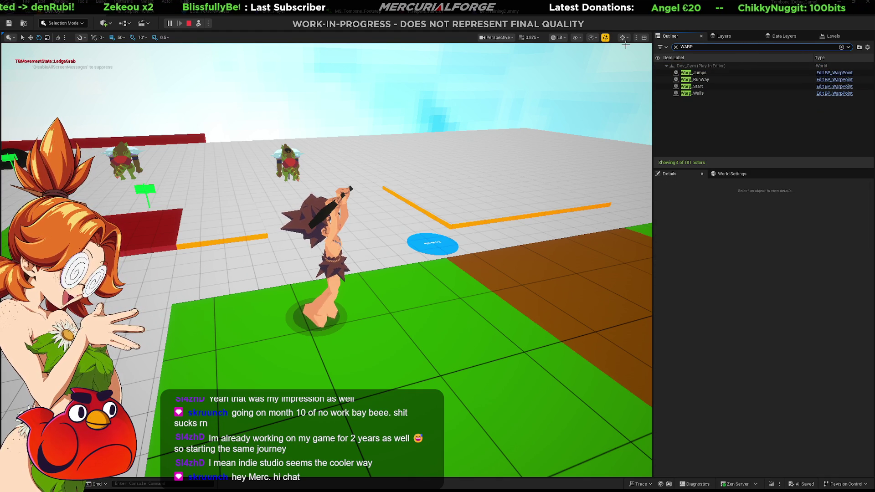
click(709, 74)
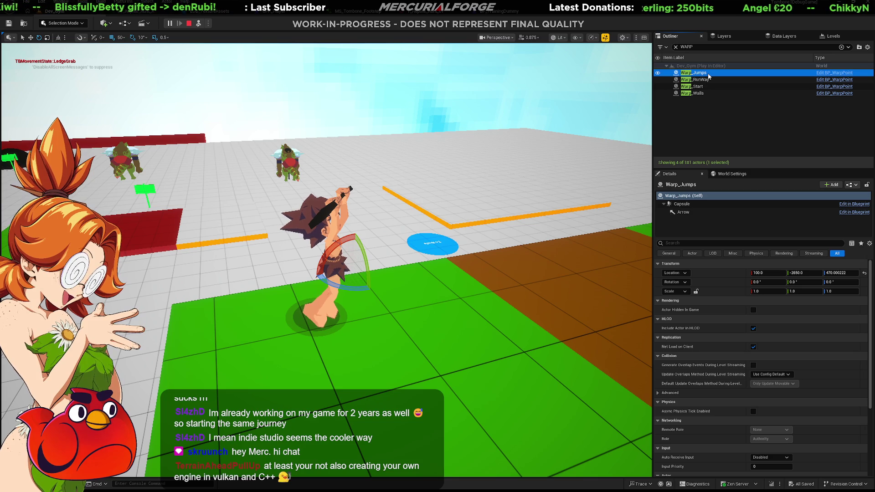
click(738, 118)
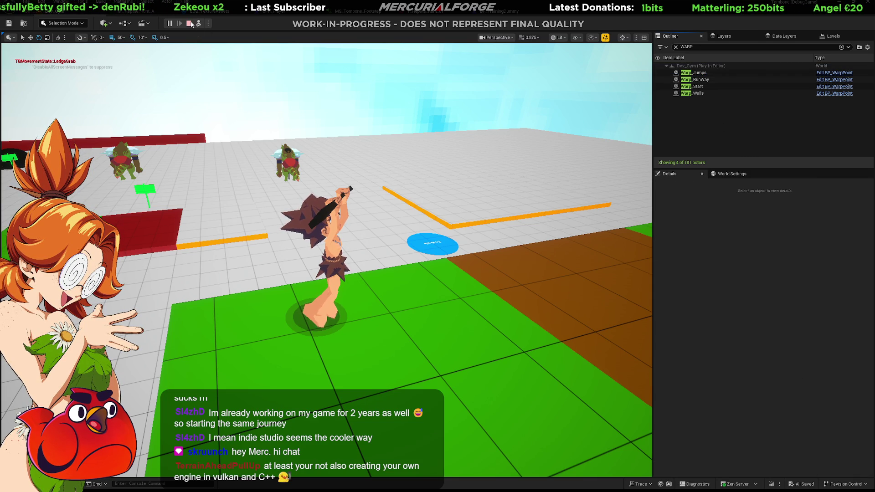
Stop the play test, select the Warp_Jumps capsule and open its BP_WarpPoint Blueprint.
click(188, 23)
click(394, 293)
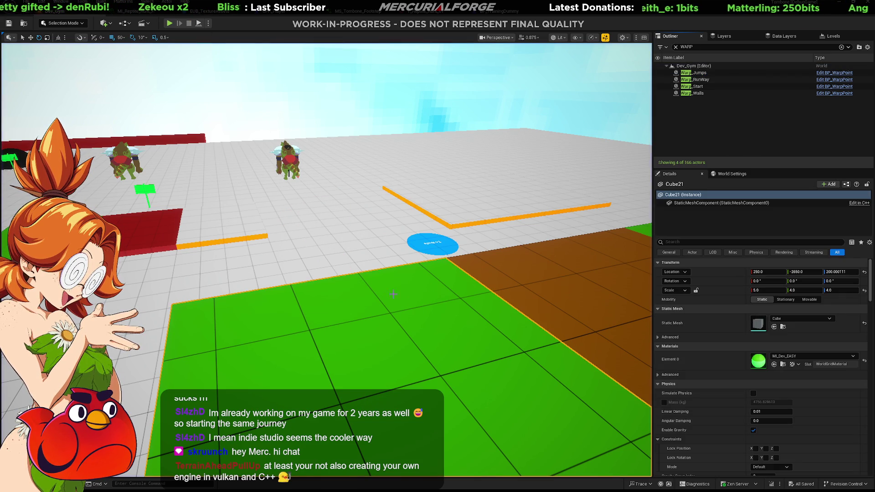
right_drag(371, 283, 328, 256)
key(g)
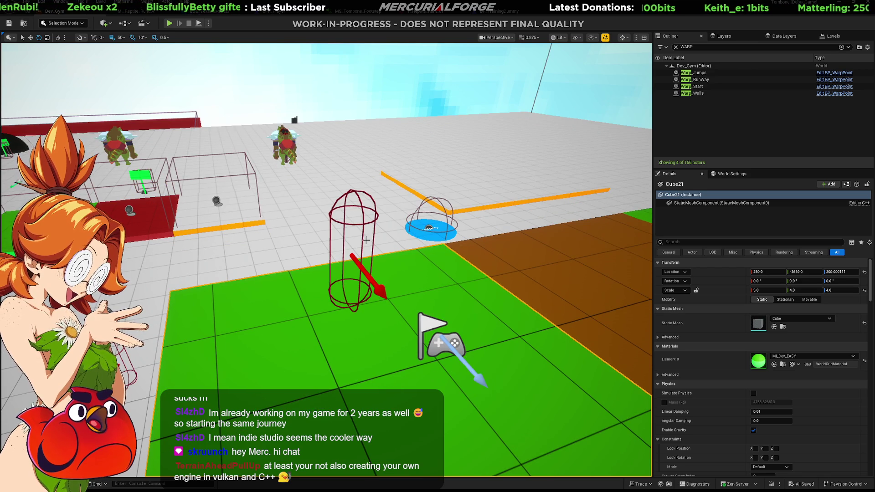
click(365, 221)
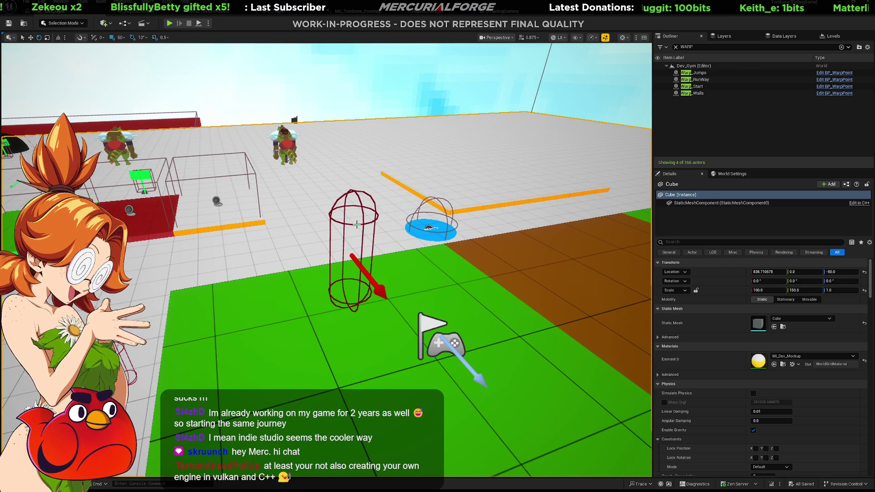
click(362, 224)
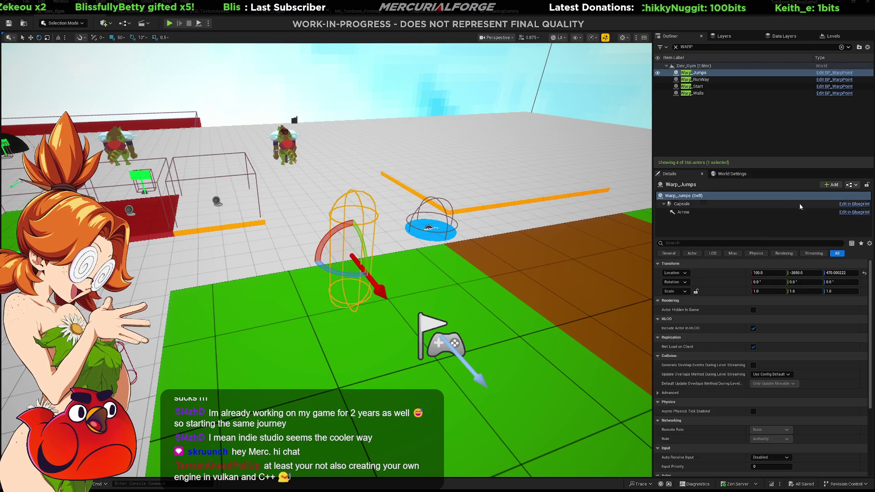
click(844, 205)
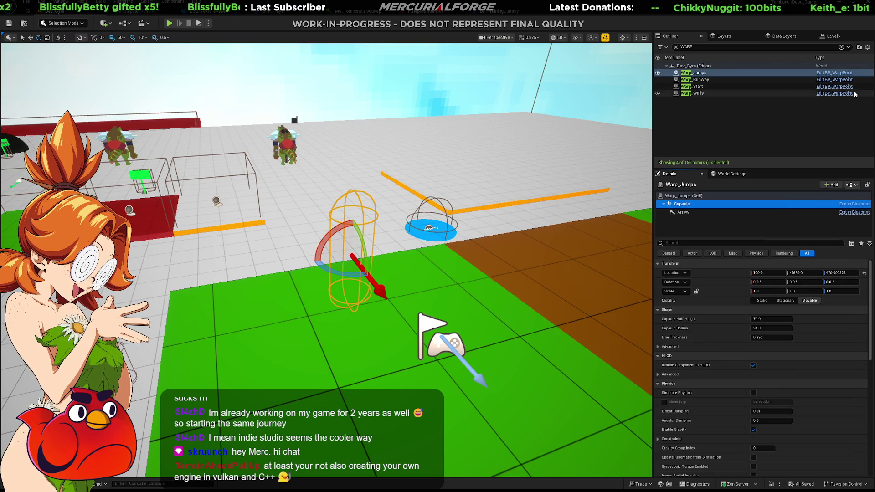
click(843, 74)
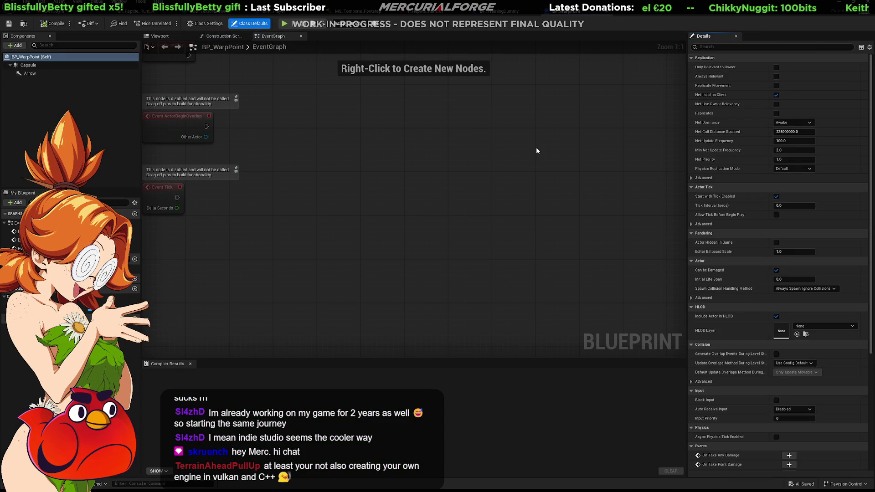
Set the Capsule's Can Character Step Up On to No and its collision to NoCollision.
scroll(715, 272, down, 3)
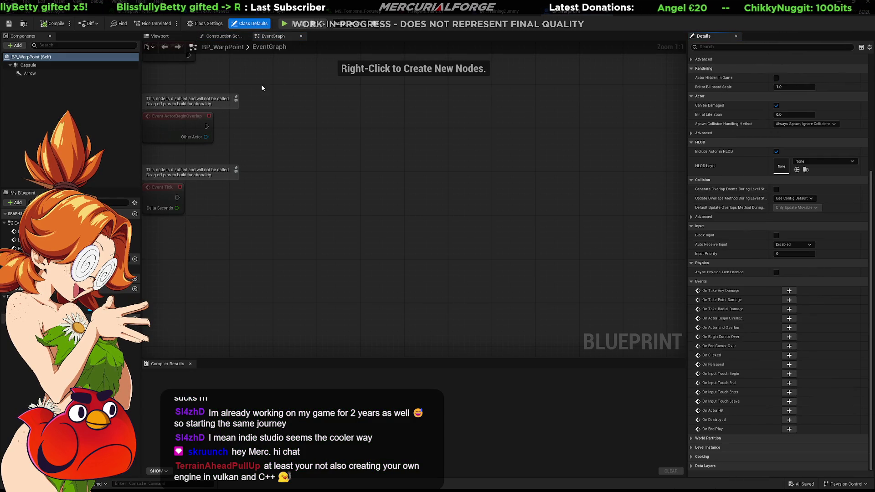
click(28, 65)
scroll(792, 243, down, 5)
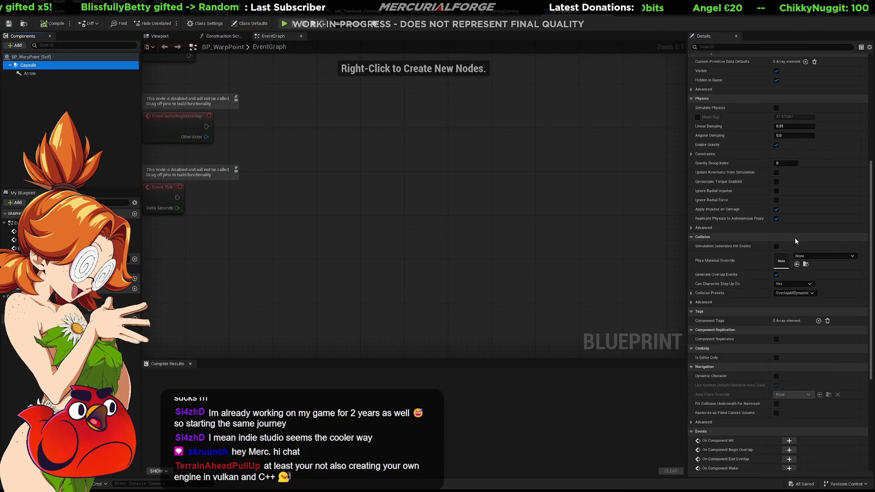
click(784, 283)
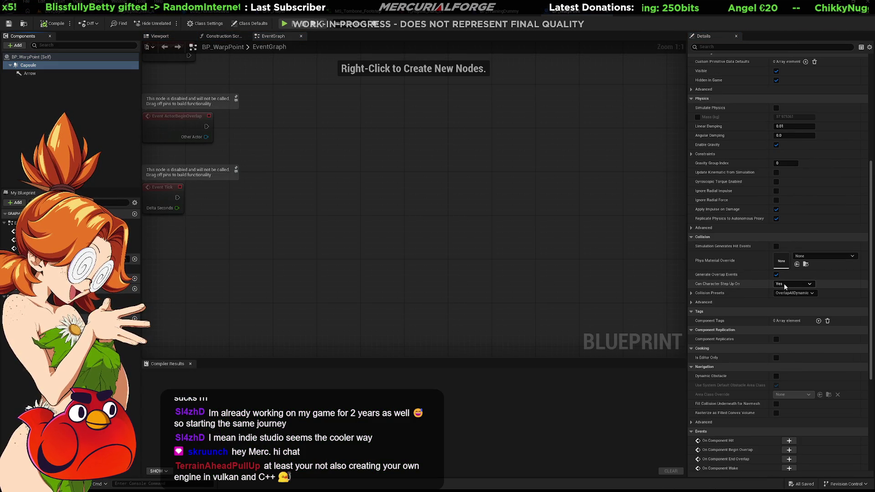
click(782, 294)
click(788, 298)
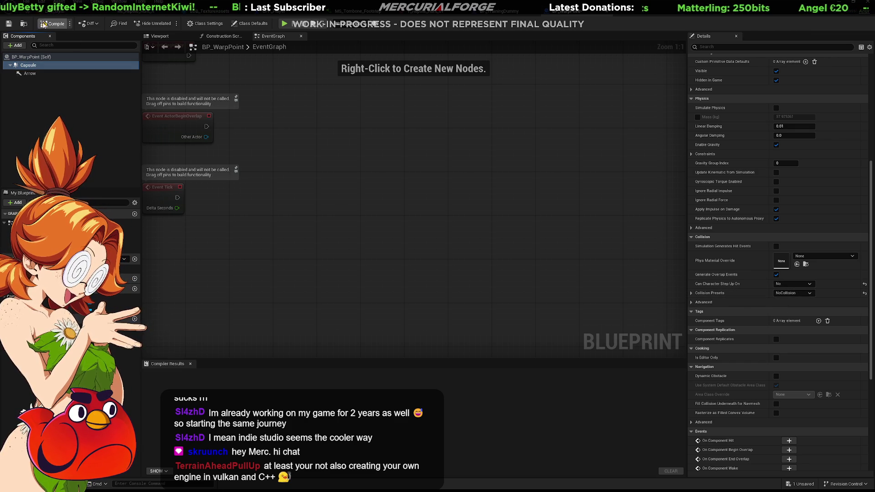
Compile and save BP_WarpPoint, then return to the Dev_Gym level.
click(8, 24)
click(54, 11)
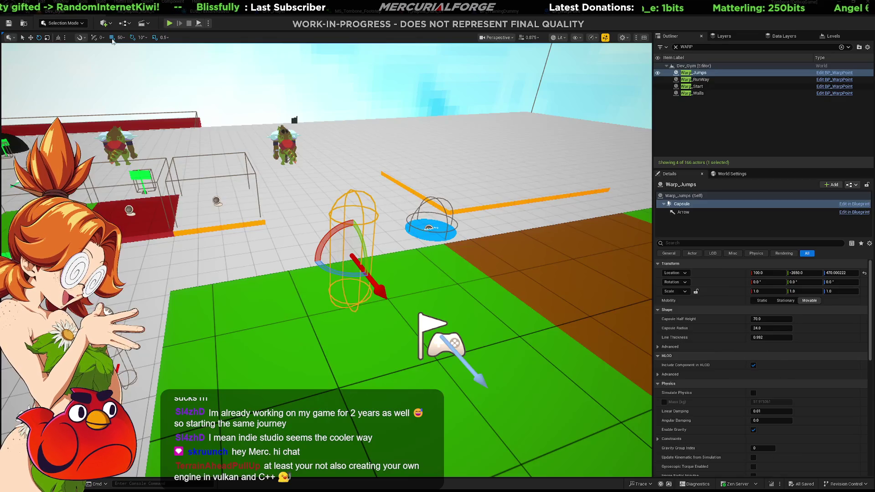
click(384, 347)
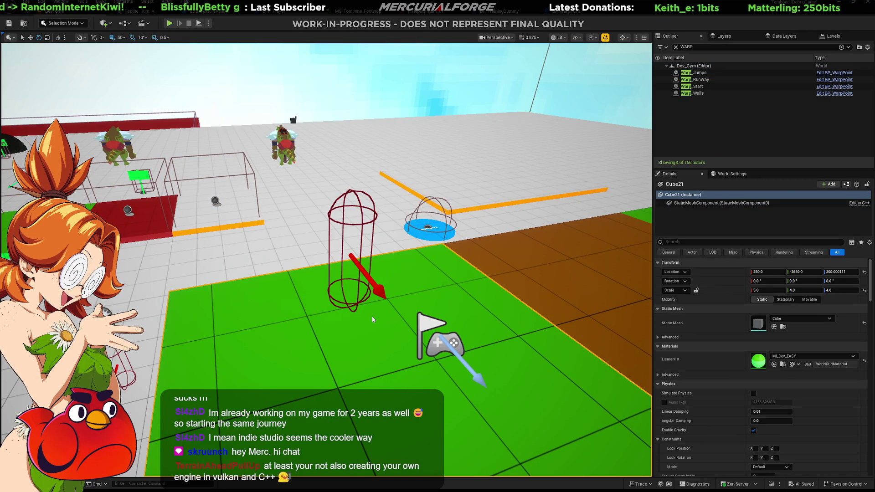
Start a Play-in-Editor session and make the caveman jump repeatedly and run across the gym floor.
key(alt+p)
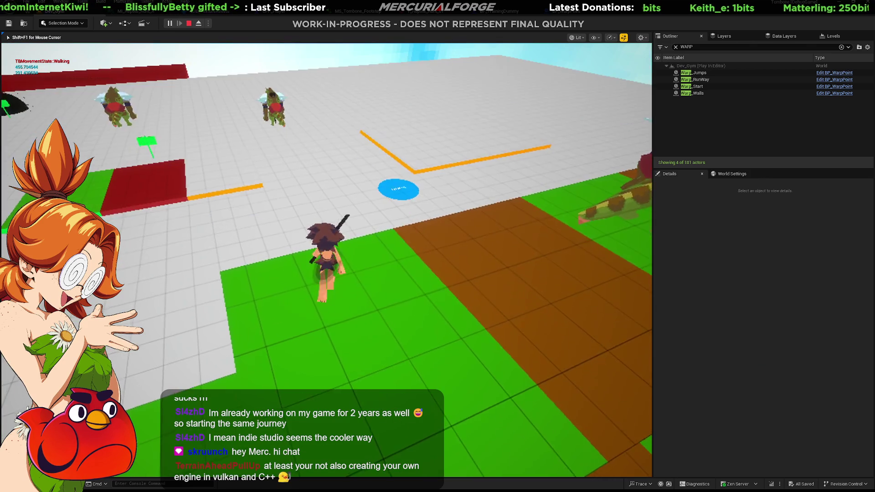
key(space)
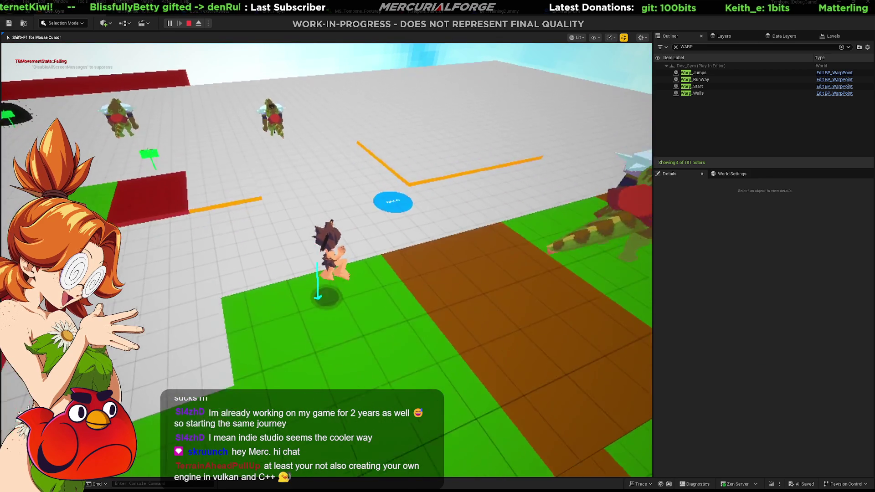
key(space)
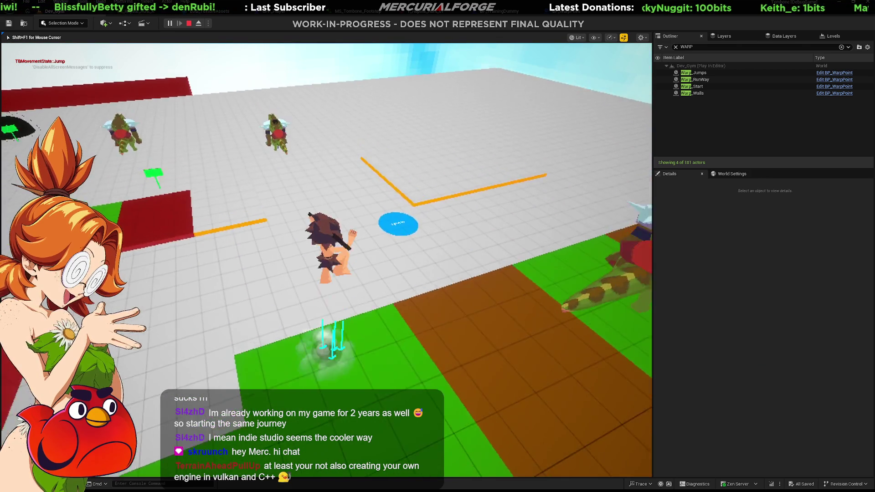
key(space)
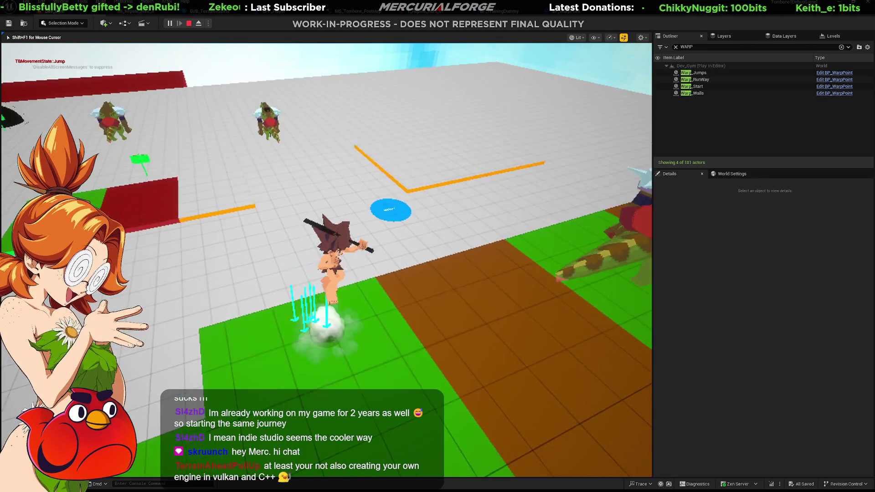
key(w)
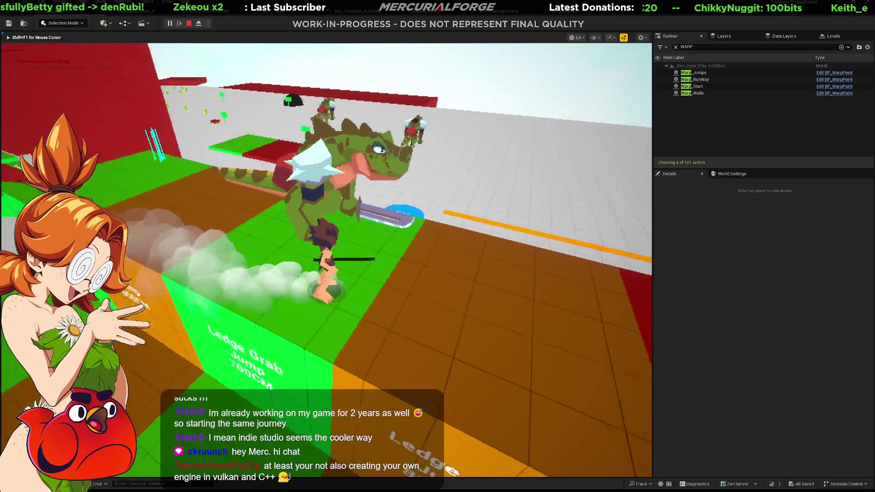
Jump the reptile mount up to the red wall's ledge, then leap off and keep jumping.
key(space)
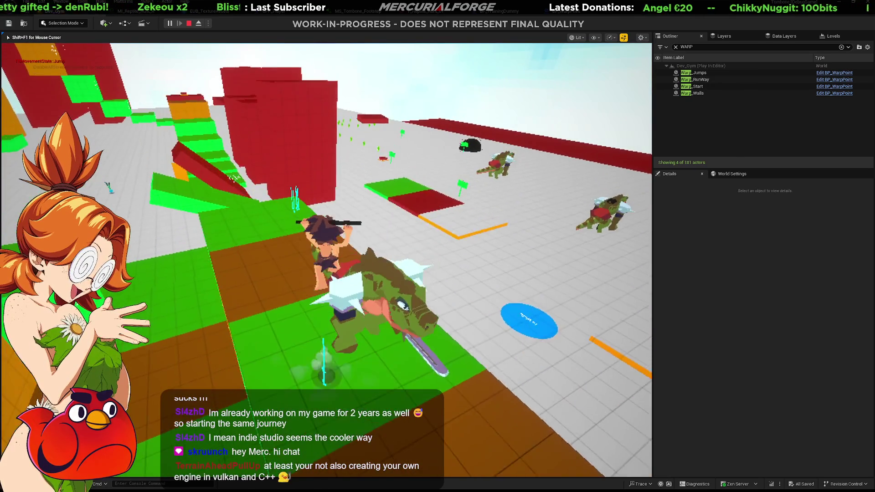
key(space)
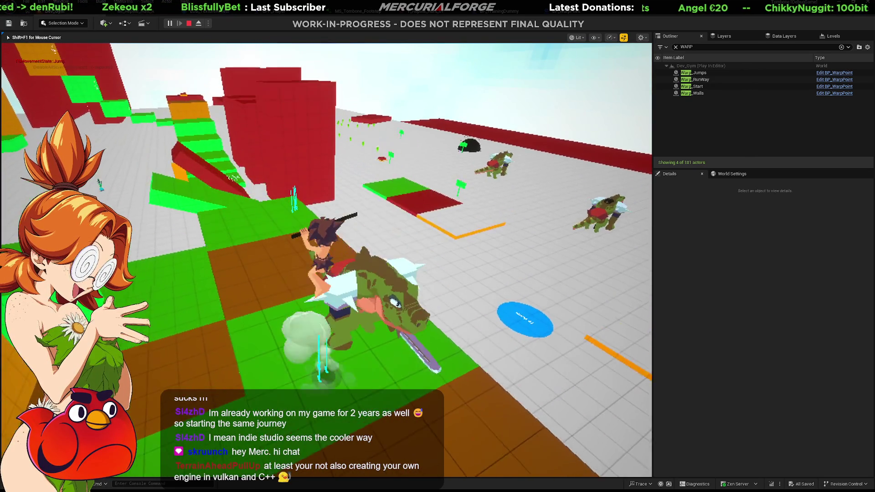
key(space)
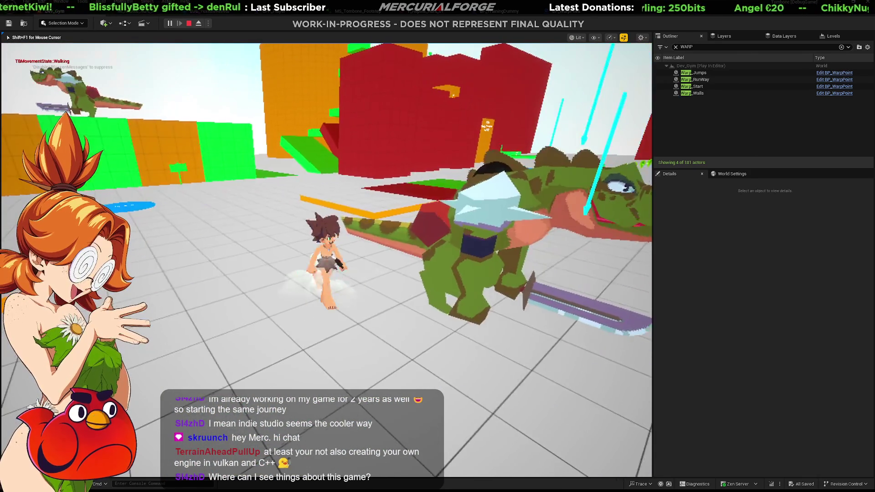
key(space)
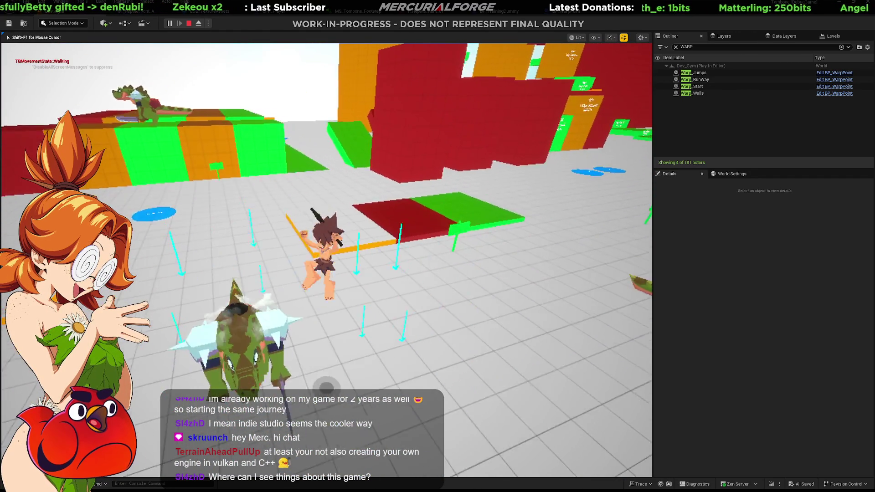
key(space)
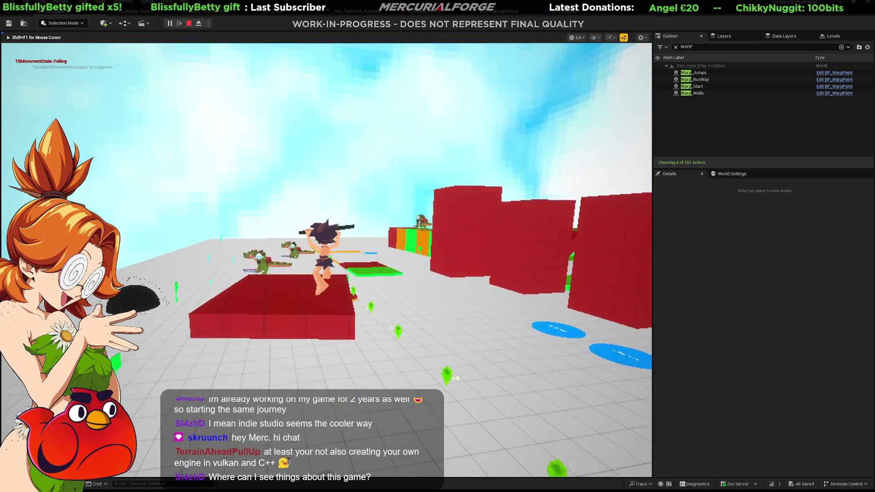
key(space)
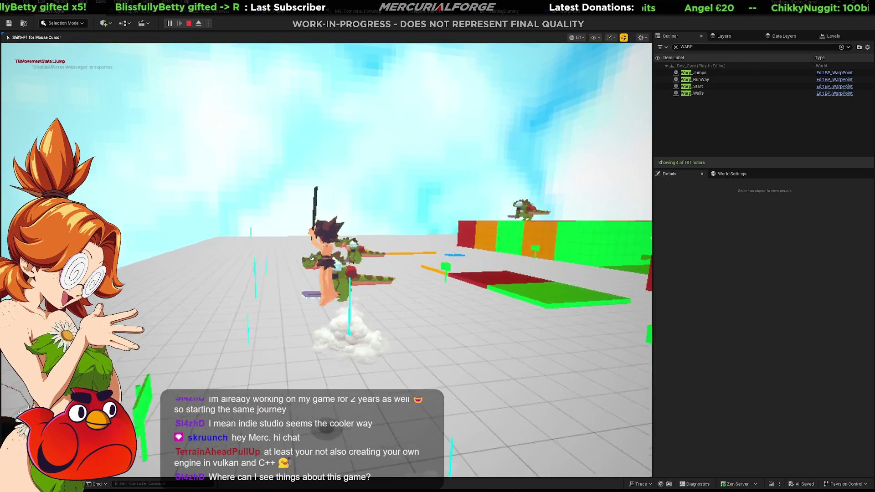